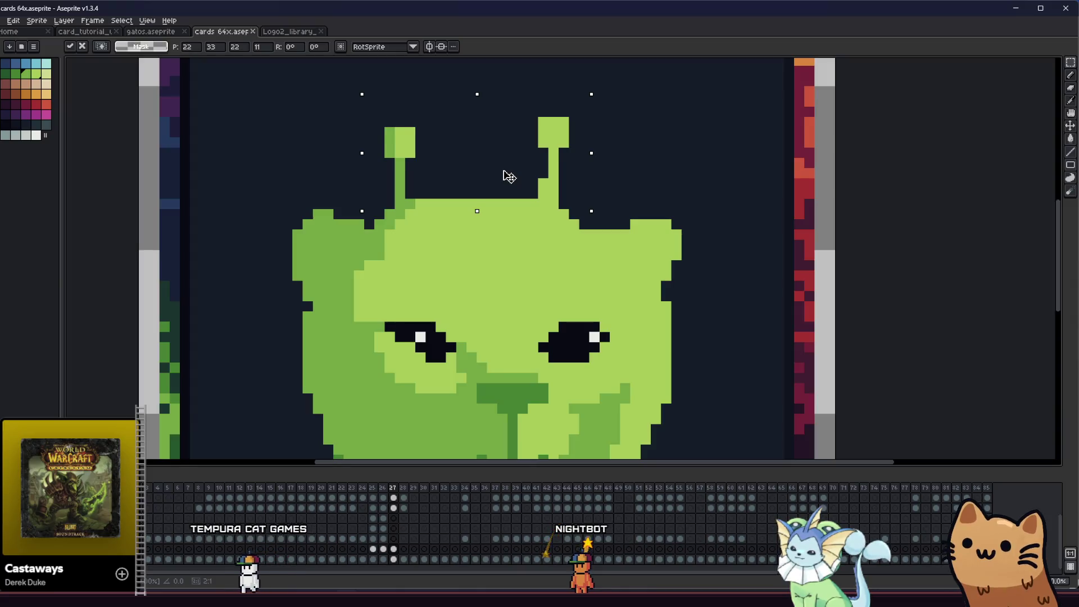
# - Marquee-select both antennae and nudge them down one pixel into their final position
pyautogui.click(469, 263)
pyautogui.hotkey('ctrl', 'z')
pyautogui.press('b')
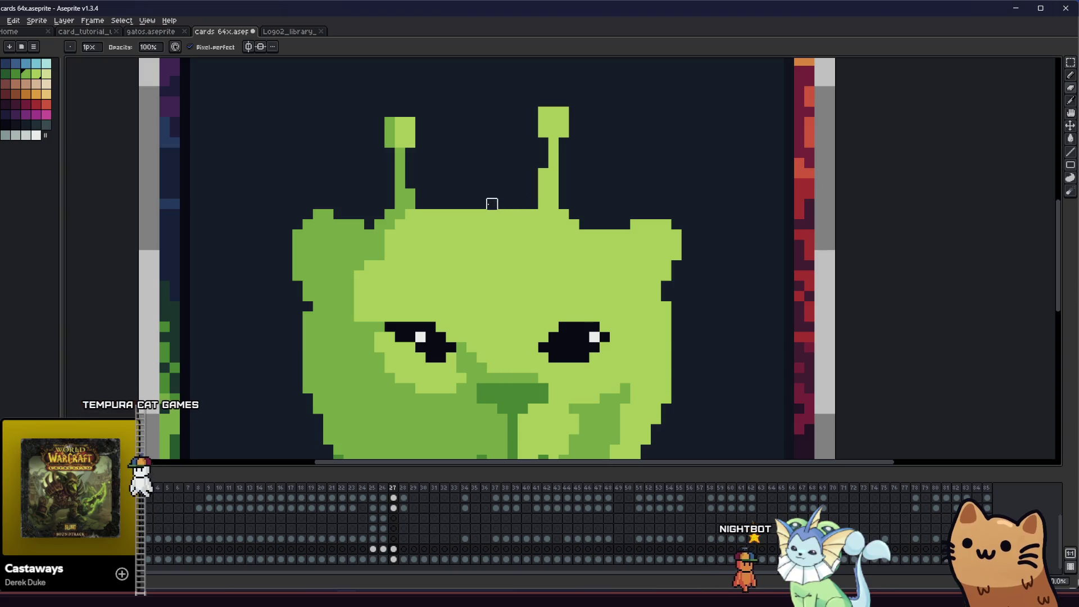
pyautogui.press('m')
pyautogui.moveTo(363, 96); pyautogui.dragTo(621, 189)
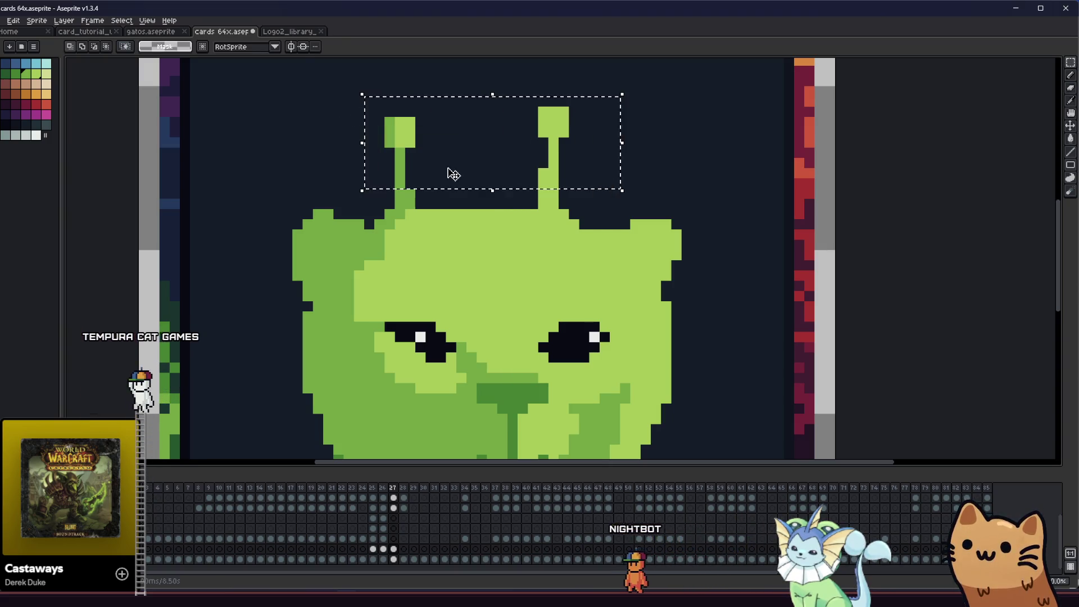
pyautogui.moveTo(472, 176); pyautogui.dragTo(433, 186)
pyautogui.click(399, 264)
pyautogui.press('b')
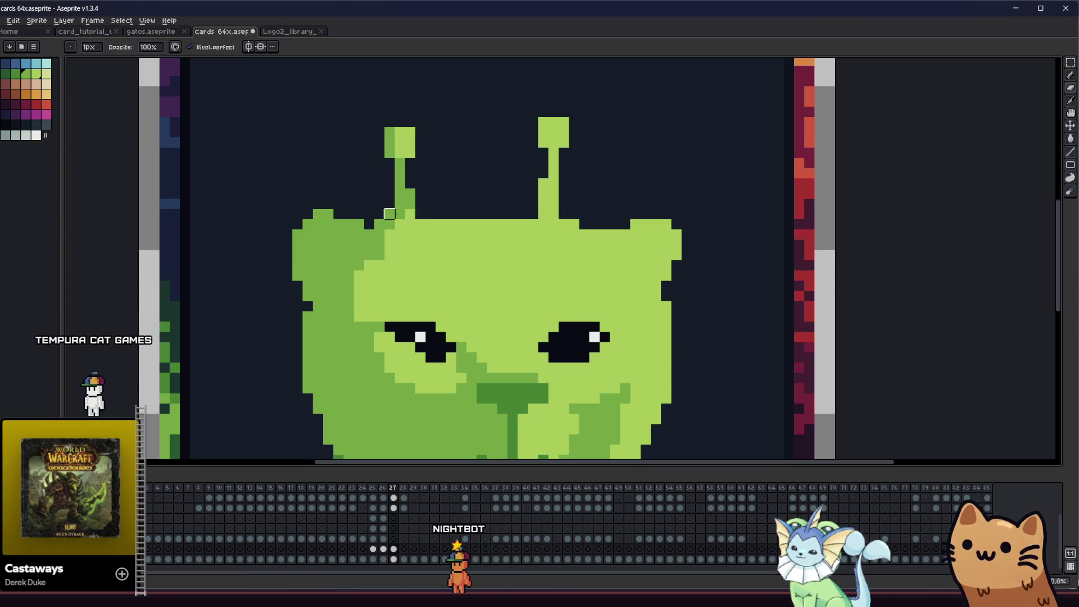
# - Lower the cat's left ear region, then select and release the right ear to reshape the ears
pyautogui.moveTo(348, 264)
pyautogui.mouseDown()
pyautogui.moveTo(386, 277)
pyautogui.moveTo(235, 297)
pyautogui.moveTo(245, 288)
pyautogui.mouseUp()
pyautogui.scroll(-3, 413, 261)
pyautogui.scroll(2, 278, 274)
pyautogui.scroll(2, 300, 269)
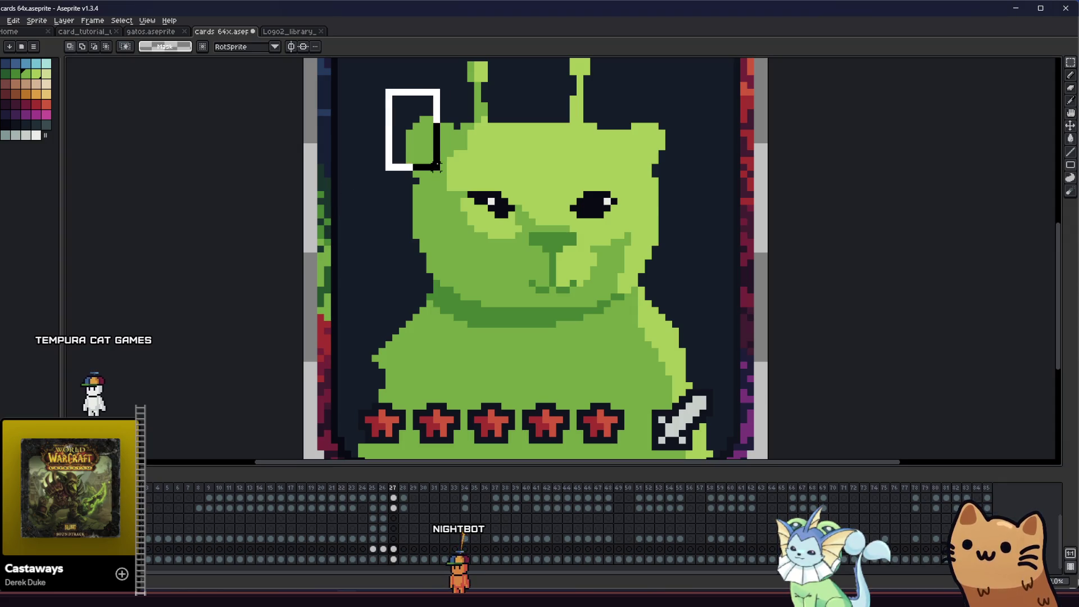
pyautogui.moveTo(430, 151); pyautogui.dragTo(431, 167)
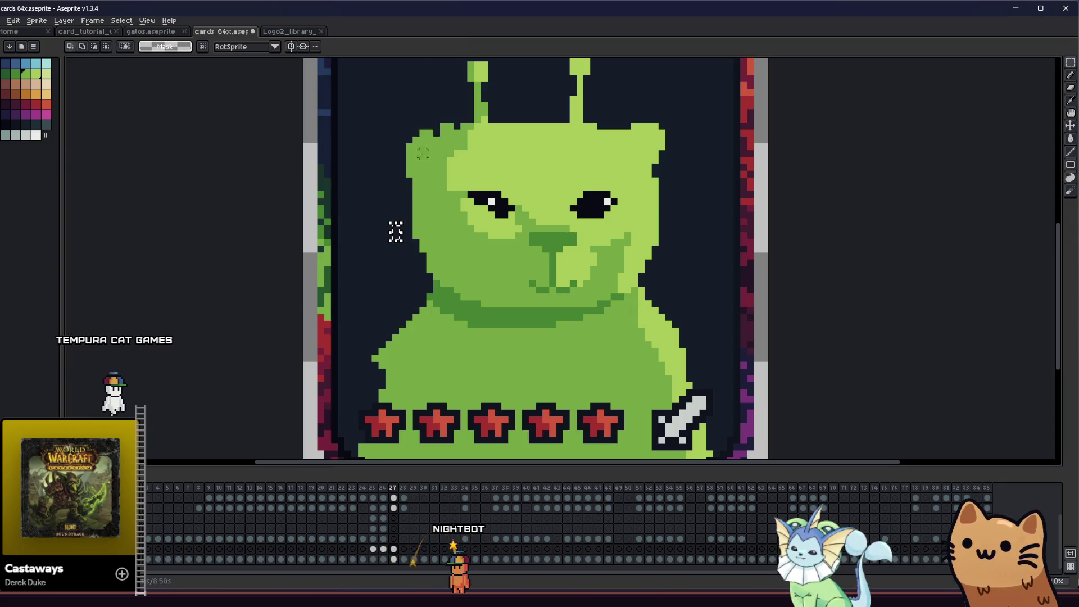
pyautogui.hotkey('ctrl', 'd')
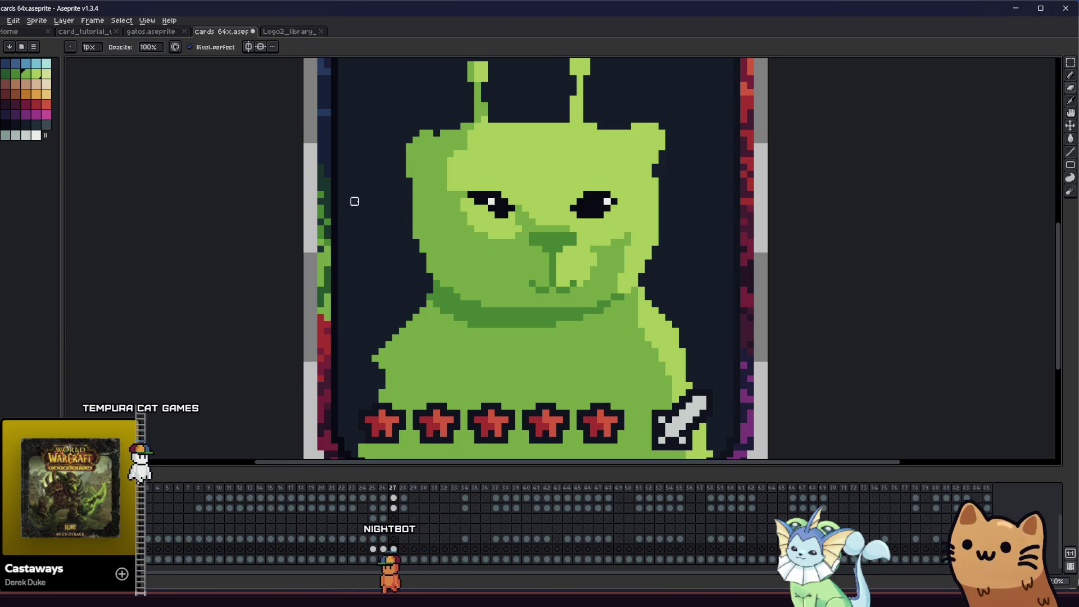
pyautogui.press('m')
pyautogui.moveTo(610, 114); pyautogui.dragTo(672, 180)
pyautogui.hotkey('ctrl', 'd')
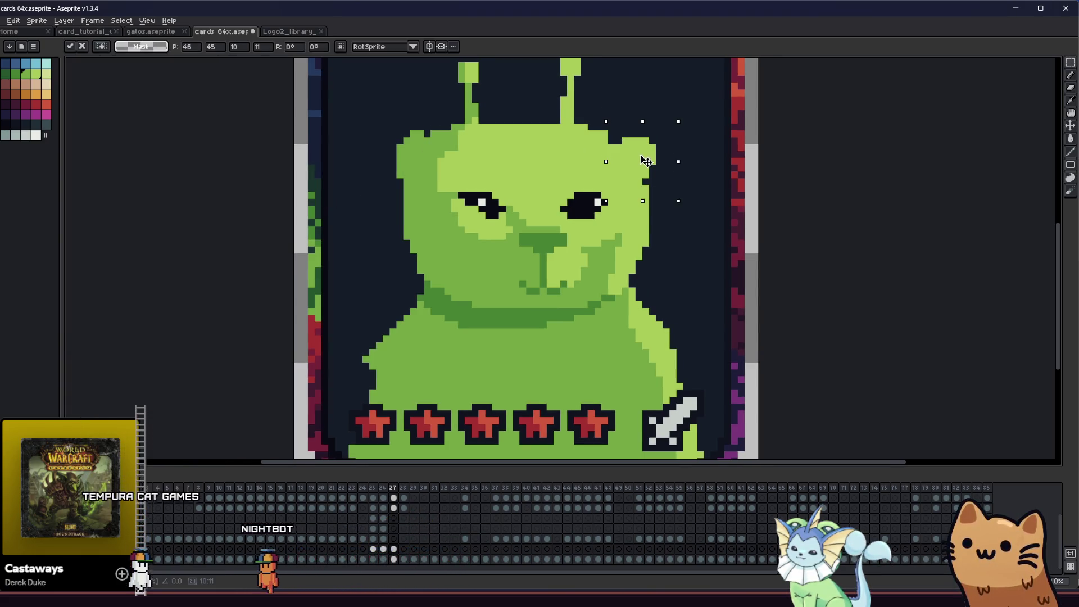
pyautogui.scroll(2, 625, 230)
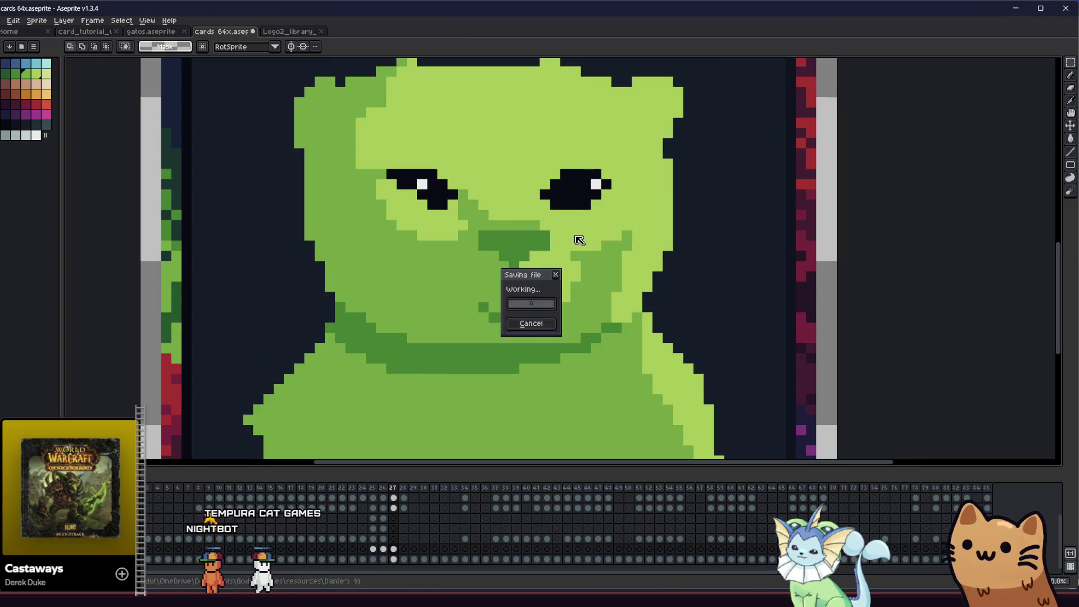
pyautogui.scroll(-1, 639, 131)
pyautogui.press('b')
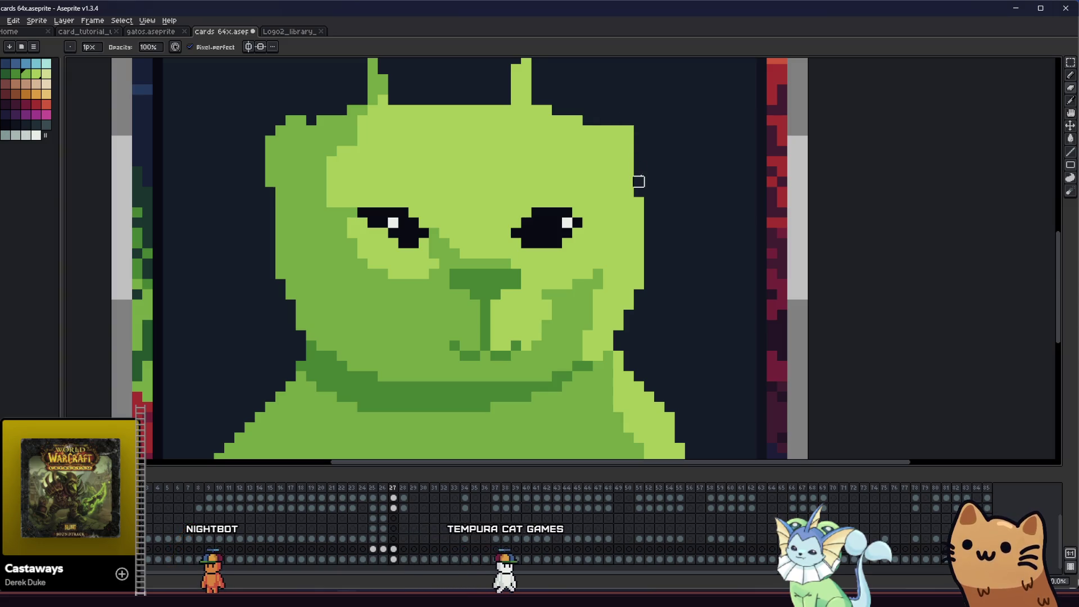
pyautogui.scroll(-3, 618, 131)
pyautogui.moveTo(440, 250)
pyautogui.mouseDown()
pyautogui.moveTo(494, 323)
pyautogui.moveTo(427, 306)
pyautogui.moveTo(386, 310)
pyautogui.mouseUp()
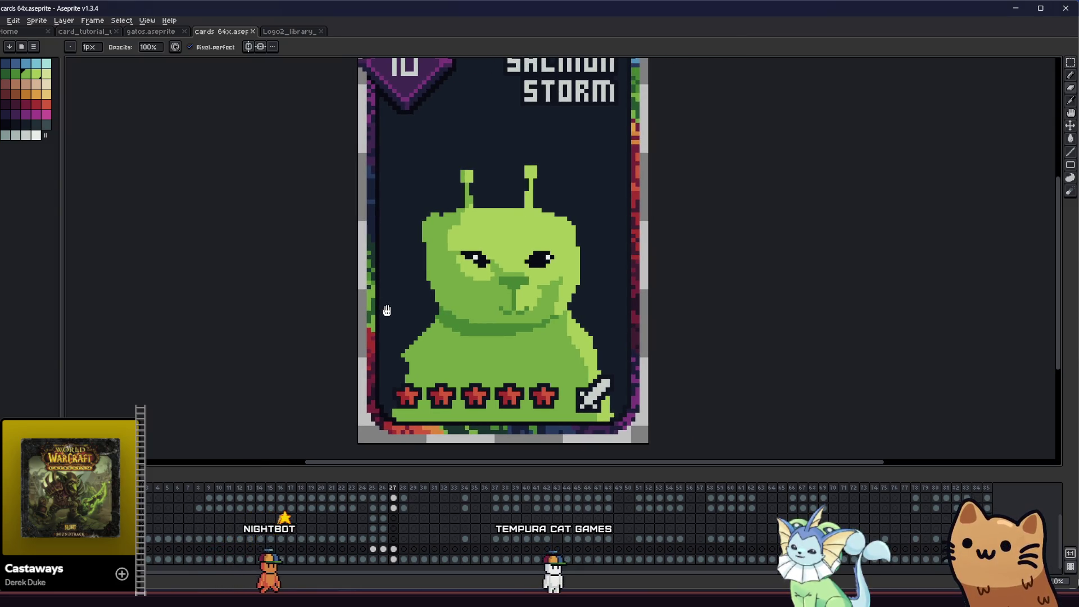
pyautogui.scroll(-3, 386, 311)
pyautogui.moveTo(386, 310); pyautogui.dragTo(330, 325)
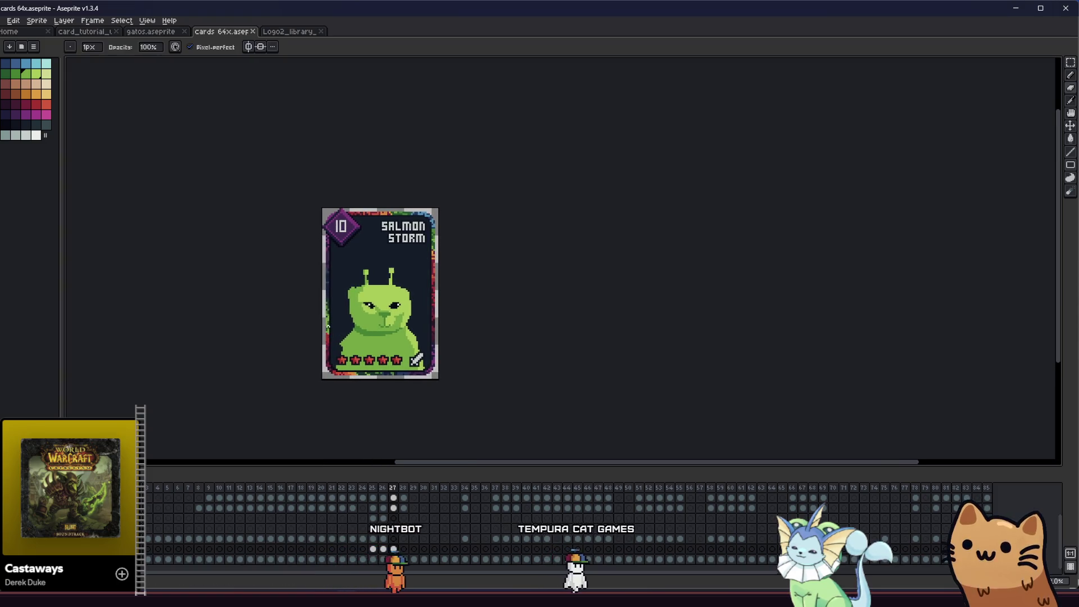
pyautogui.scroll(1, 352, 302)
pyautogui.scroll(1, 352, 303)
pyautogui.scroll(2, 361, 253)
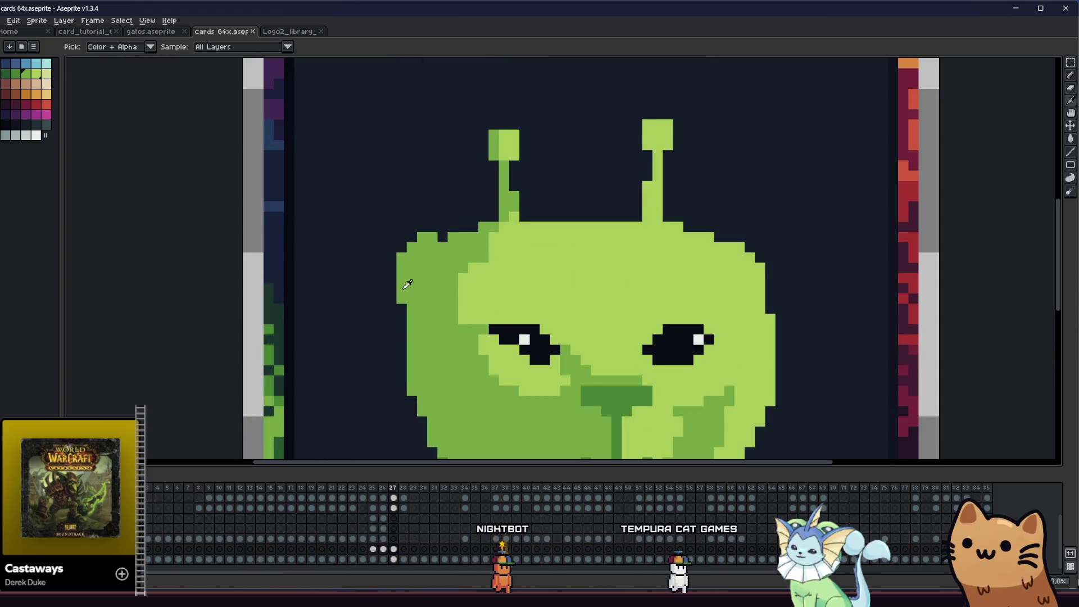
pyautogui.press('e')
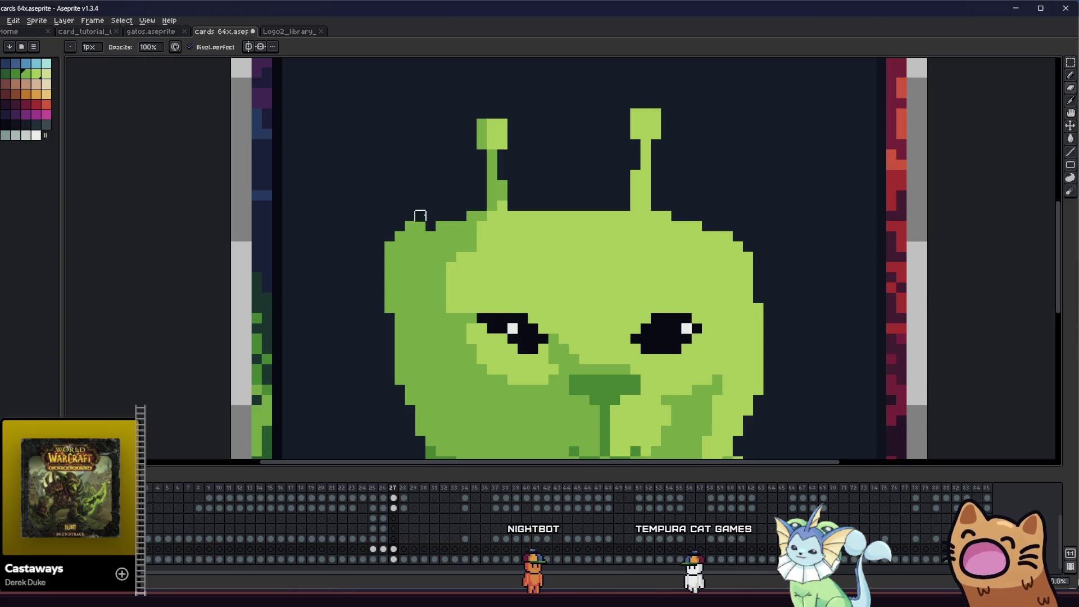
pyautogui.press('b')
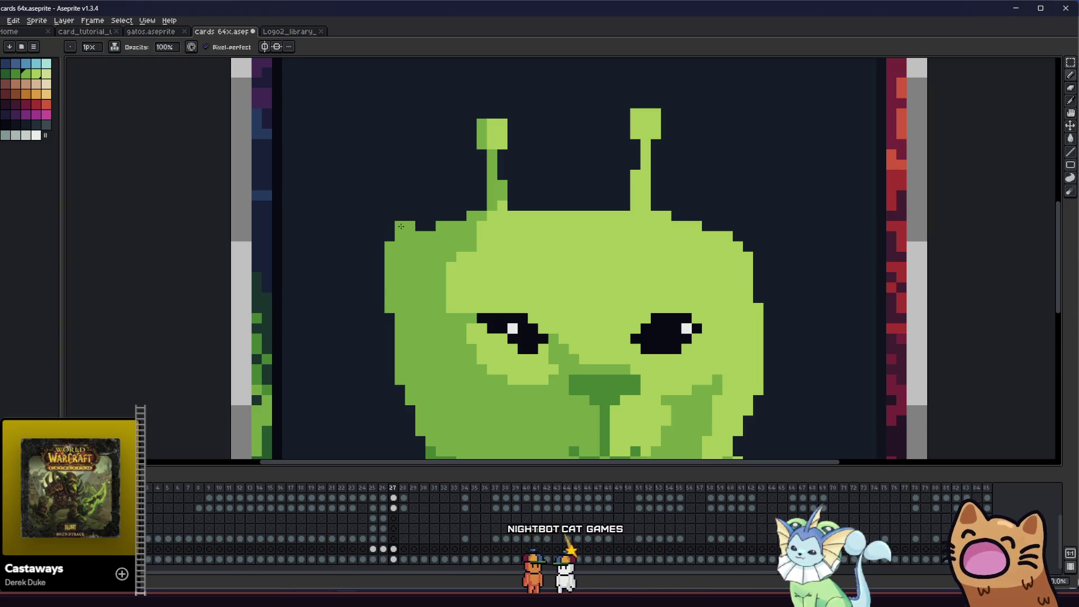
pyautogui.hscroll(1, 379, 253)
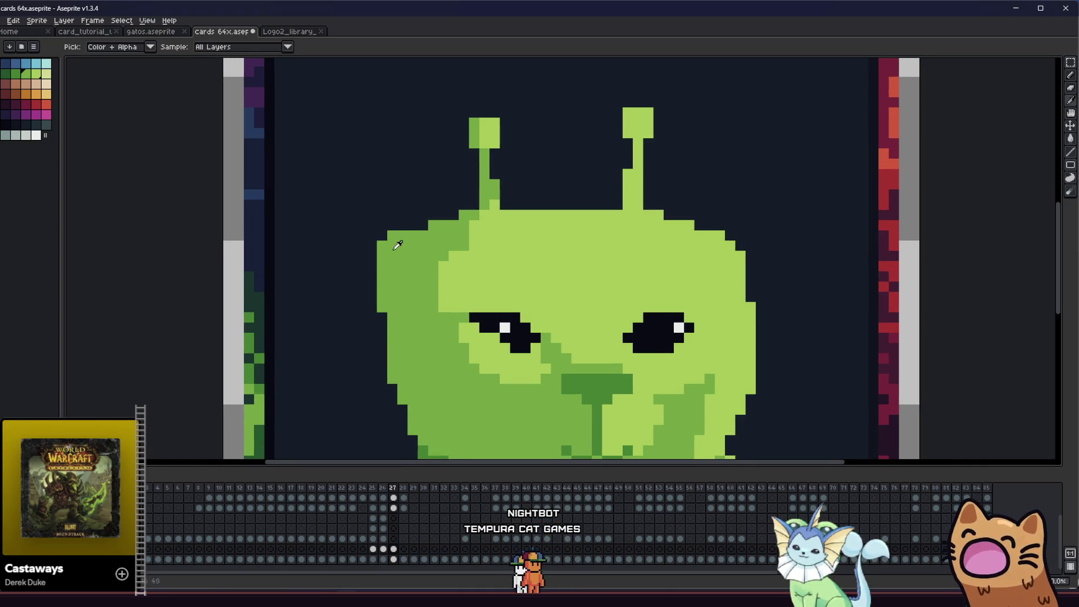
pyautogui.scroll(-2, 412, 235)
pyautogui.moveTo(413, 235)
pyautogui.mouseDown()
pyautogui.moveTo(248, 301)
pyautogui.moveTo(170, 308)
pyautogui.mouseUp()
pyautogui.scroll(-1, 248, 301)
pyautogui.scroll(-3, 170, 309)
pyautogui.scroll(2, 203, 307)
pyautogui.scroll(2, 241, 307)
pyautogui.moveTo(242, 308)
pyautogui.mouseDown()
pyautogui.moveTo(396, 307)
pyautogui.moveTo(348, 307)
pyautogui.mouseUp()
pyautogui.scroll(1, 422, 306)
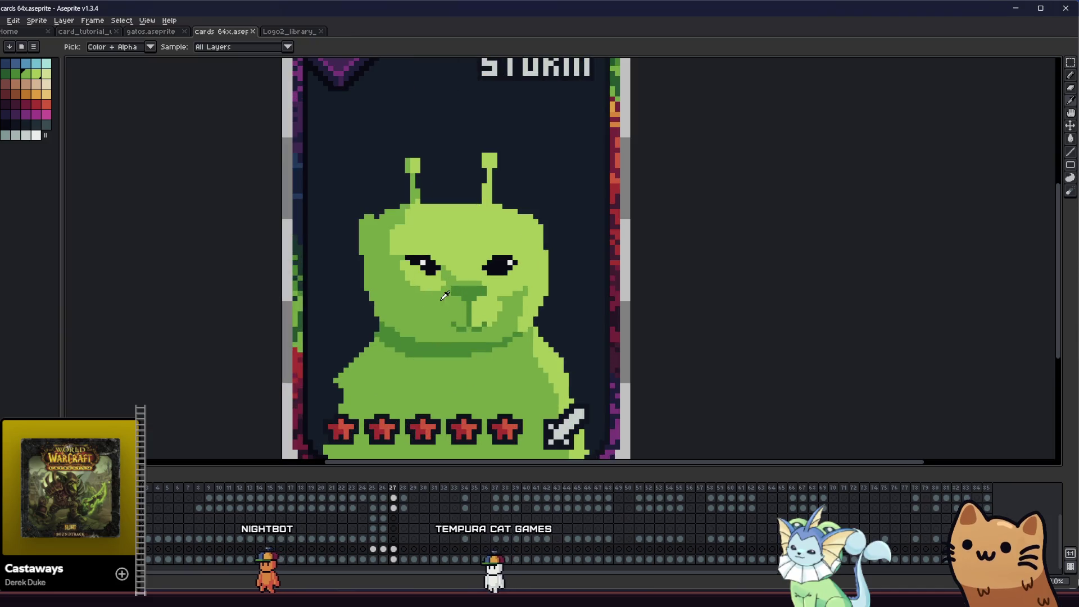
pyautogui.scroll(1, 422, 305)
pyautogui.press('b')
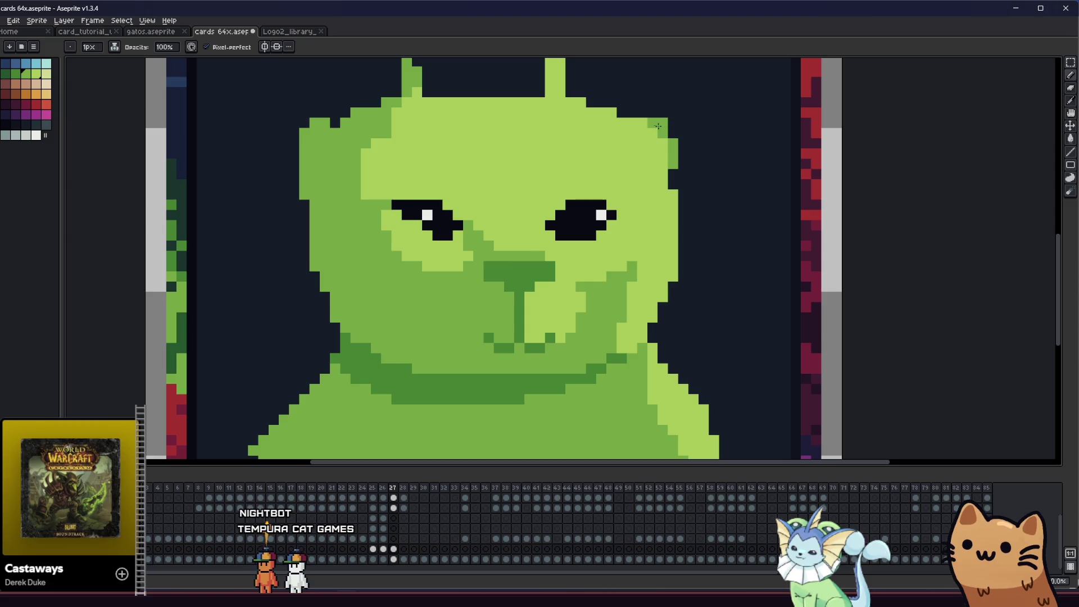
pyautogui.scroll(-2, 654, 176)
pyautogui.scroll(1, 617, 153)
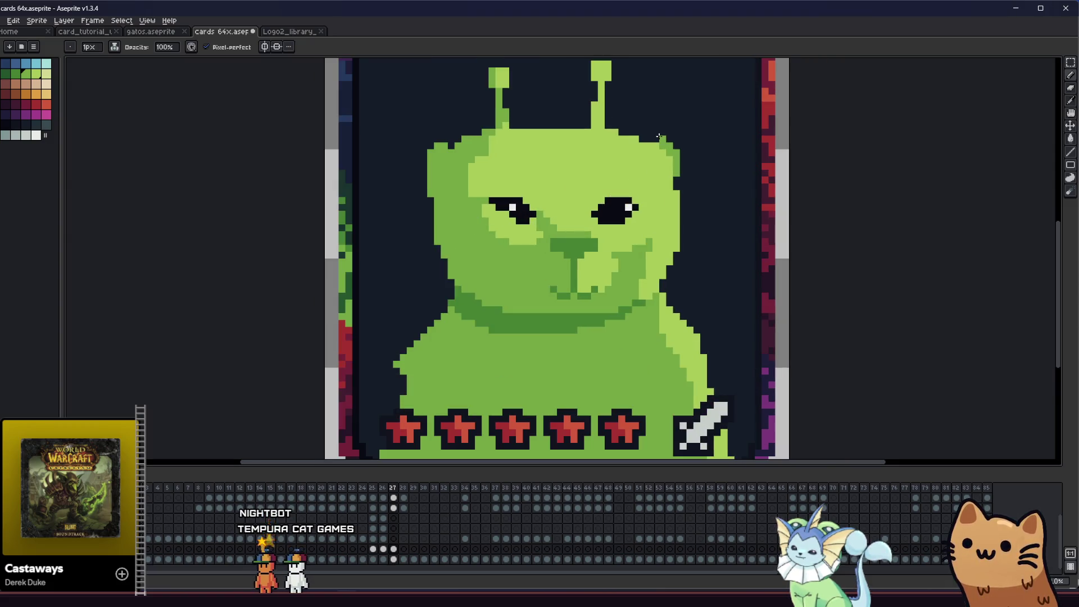
pyautogui.scroll(-1, 640, 143)
pyautogui.press('i')
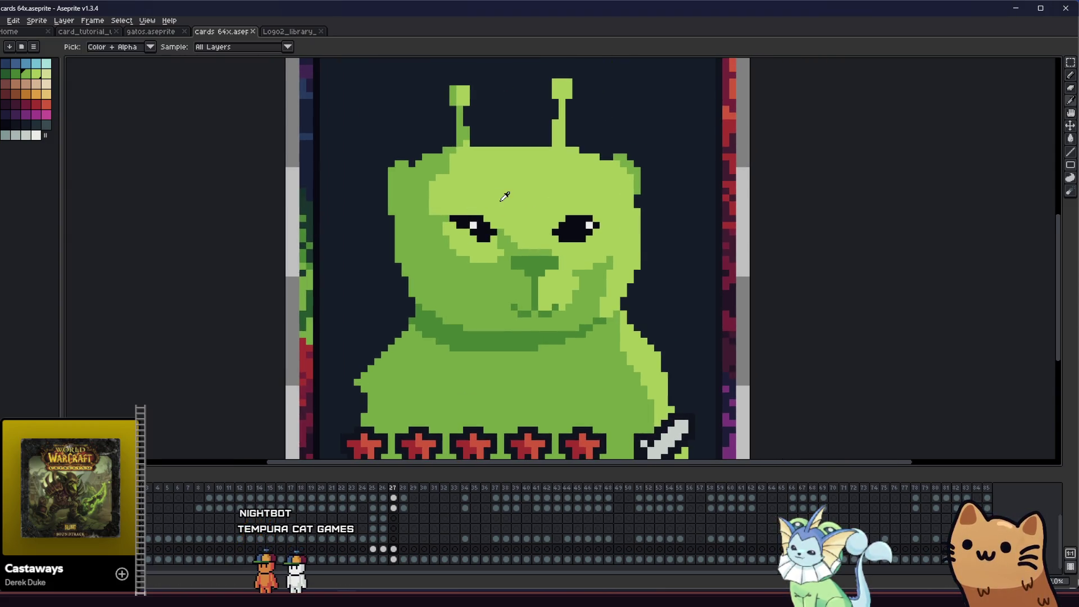
pyautogui.scroll(-2, 388, 239)
pyautogui.moveTo(378, 244); pyautogui.dragTo(267, 277)
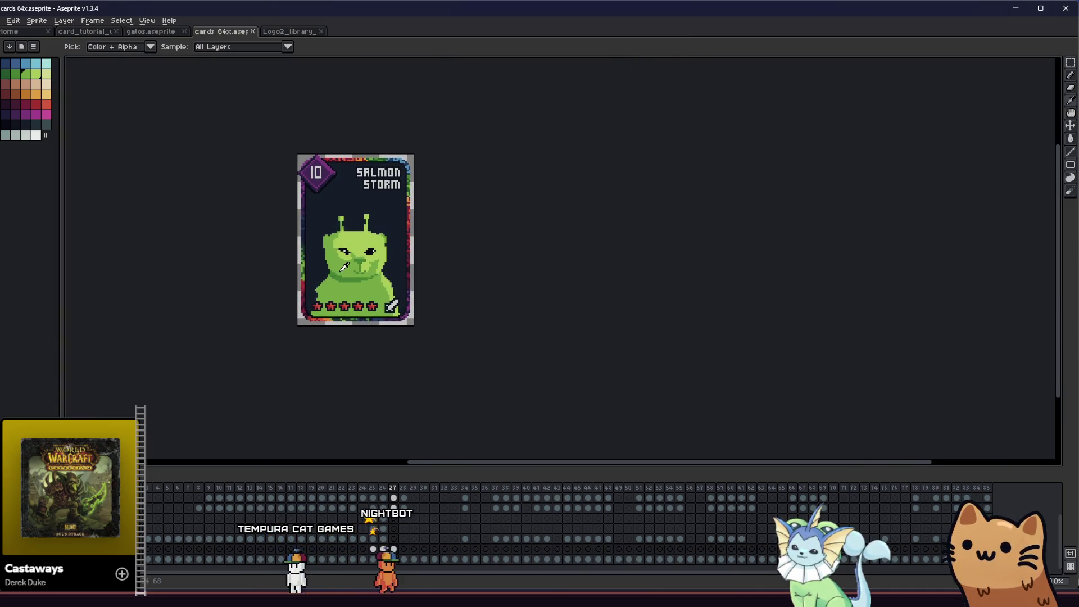
pyautogui.scroll(2, 343, 268)
pyautogui.press('m')
pyautogui.scroll(1, 369, 237)
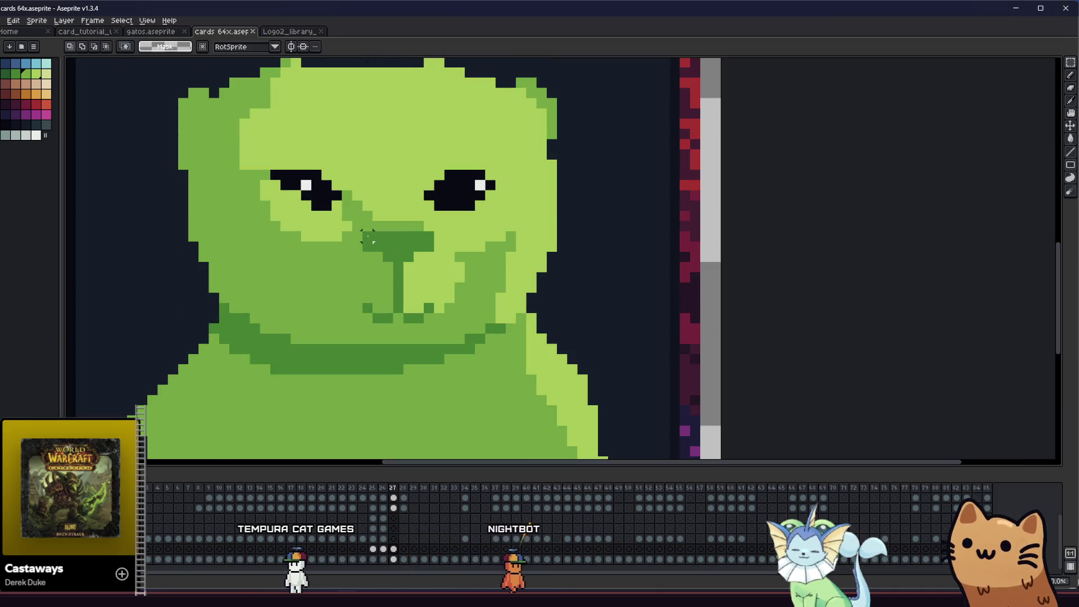
# - Marquee the eyes and nose block and commit it one step lower on the cat's face
pyautogui.moveTo(419, 259)
pyautogui.mouseDown()
pyautogui.moveTo(430, 275)
pyautogui.moveTo(402, 272)
pyautogui.moveTo(404, 281)
pyautogui.mouseUp()
pyautogui.click(403, 254)
pyautogui.click(364, 202)
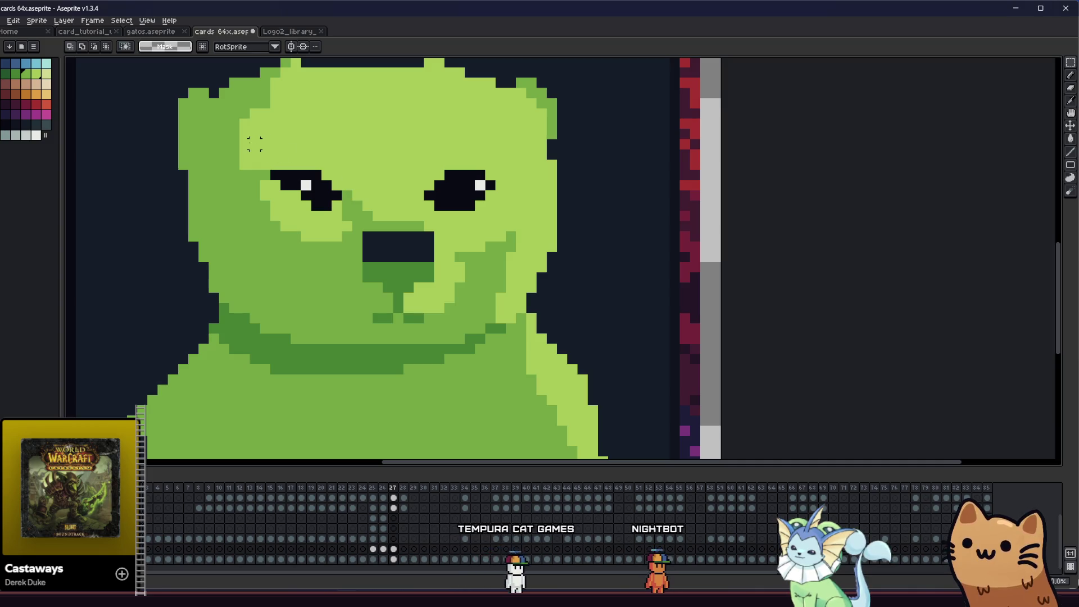
pyautogui.moveTo(244, 143); pyautogui.dragTo(477, 214)
pyautogui.hotkey('ctrl', 'z')
pyautogui.hotkey('ctrl', 'z')
pyautogui.hotkey('ctrl', 'z')
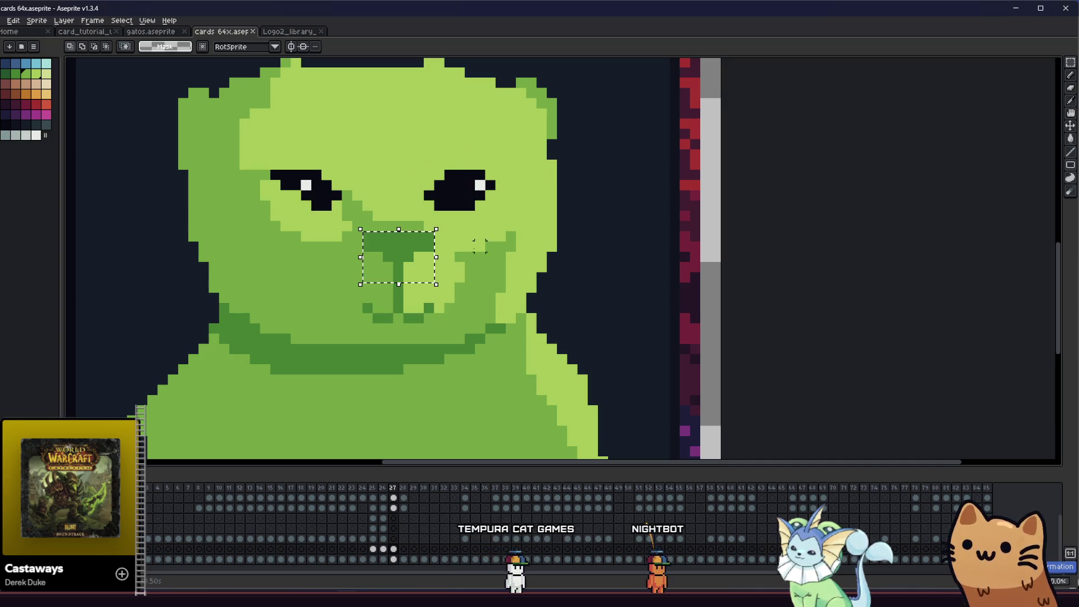
pyautogui.moveTo(245, 134); pyautogui.dragTo(521, 264)
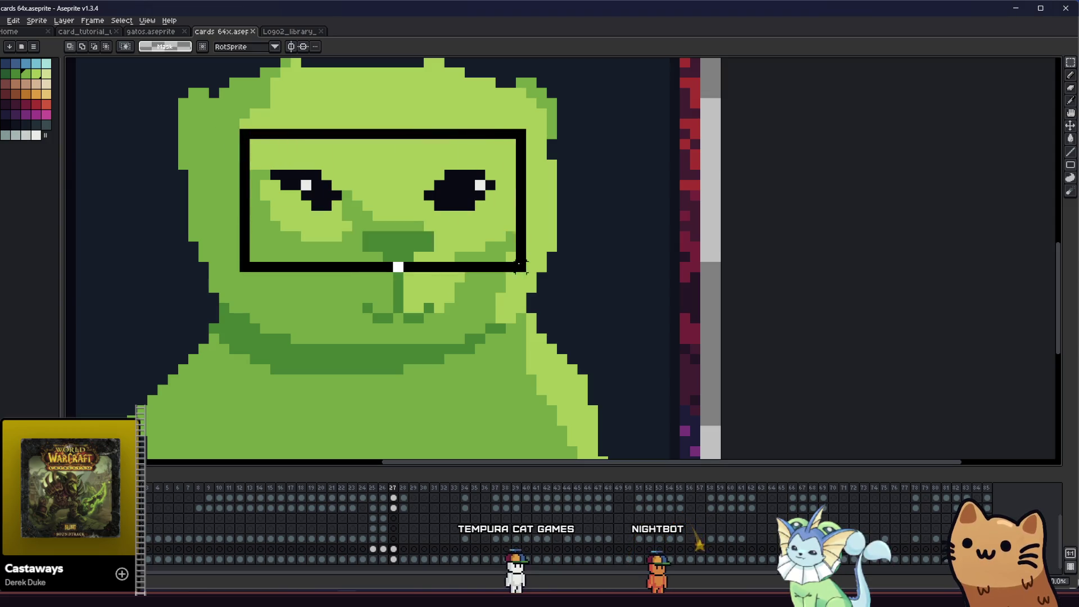
pyautogui.hotkey('ctrl', 'z')
pyautogui.moveTo(457, 221); pyautogui.dragTo(463, 249)
pyautogui.press('Return')
# - Fill the dark gap left across the cat's head with green and check the full card
pyautogui.press('g')
pyautogui.click(365, 153)
pyautogui.scroll(-2, 365, 153)
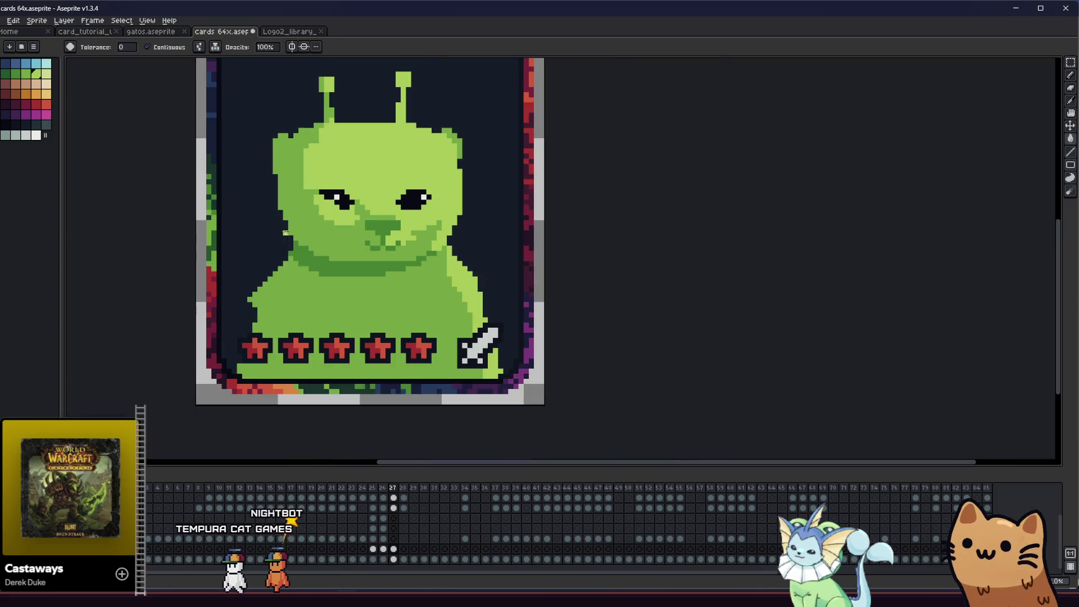
pyautogui.scroll(5, 350, 372)
pyautogui.moveTo(350, 373); pyautogui.dragTo(406, 322)
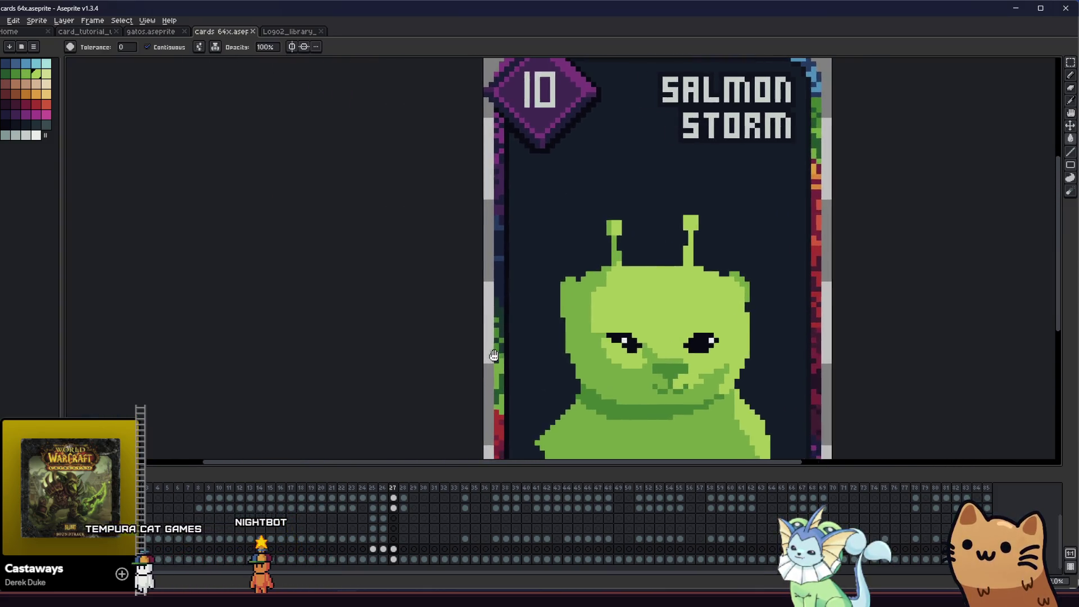
pyautogui.scroll(-2, 405, 323)
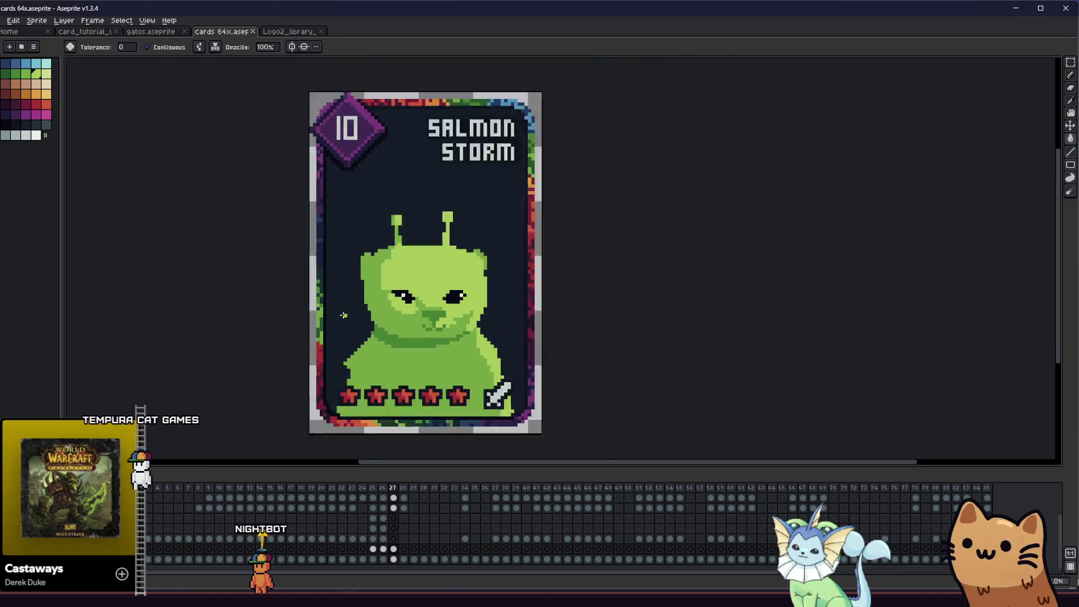
pyautogui.scroll(-1, 363, 329)
pyautogui.press('m')
pyautogui.scroll(4, 379, 341)
pyautogui.press('i')
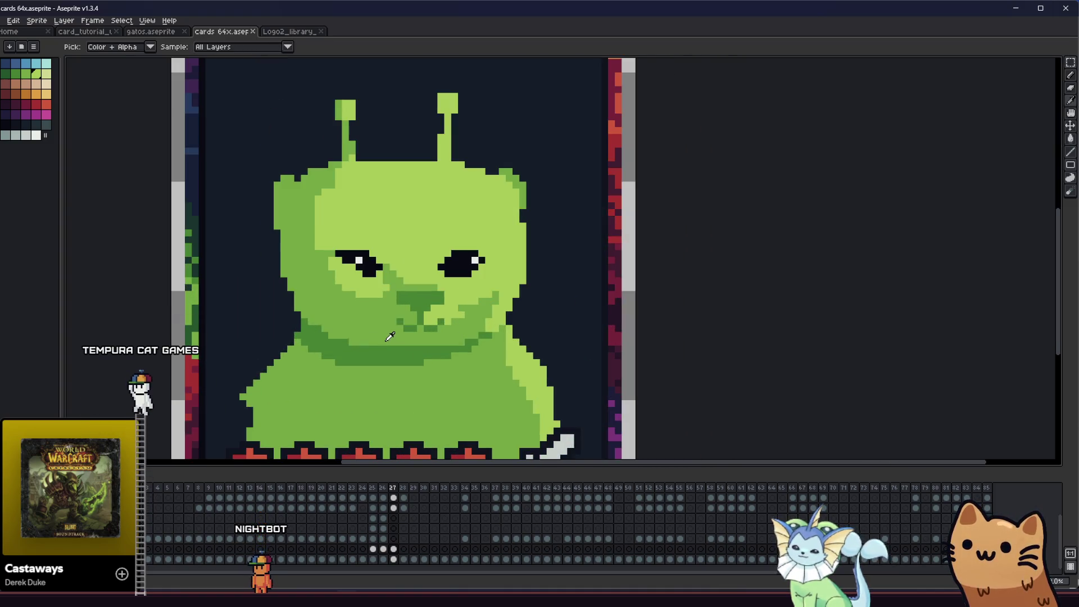
pyautogui.scroll(2, 403, 326)
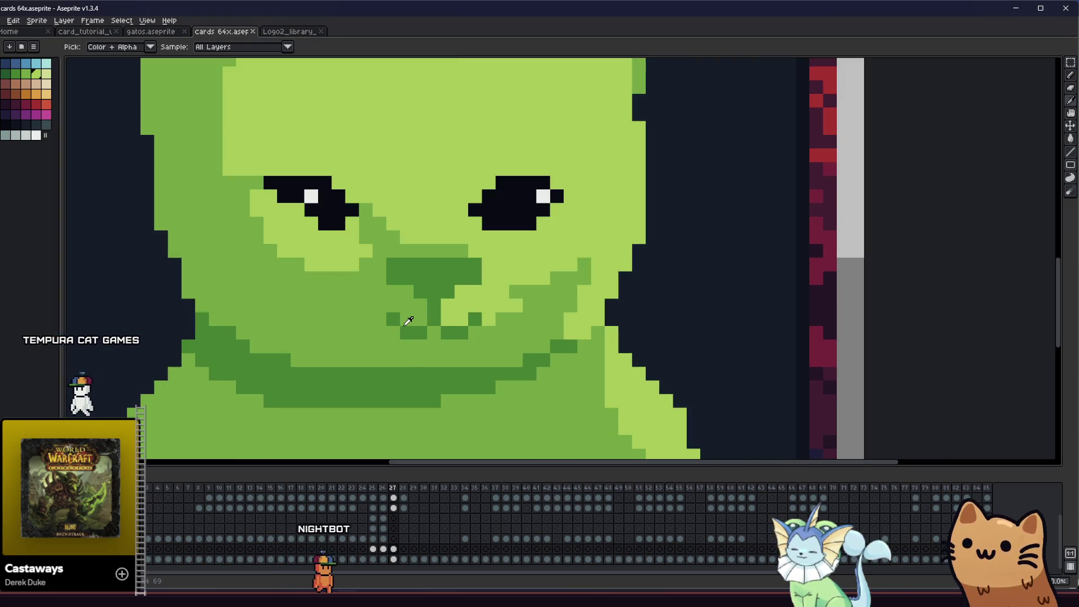
# - Sample the face greens and repaint the stray dark muzzle pixel light green
pyautogui.click(393, 320)
pyautogui.press('b')
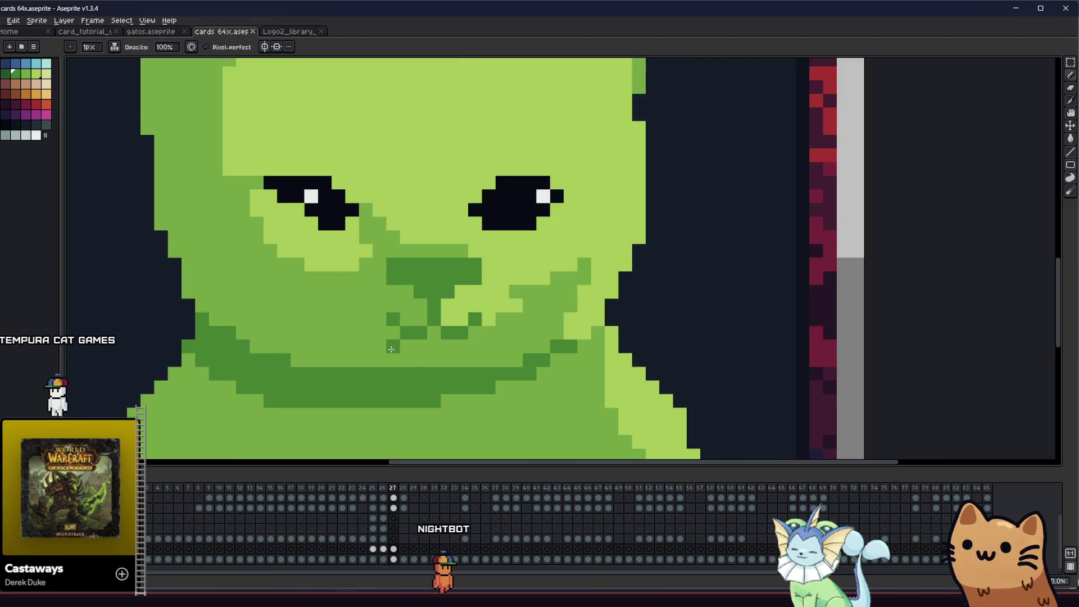
pyautogui.keyDown('alt'); pyautogui.click(481, 307); pyautogui.keyUp('alt')
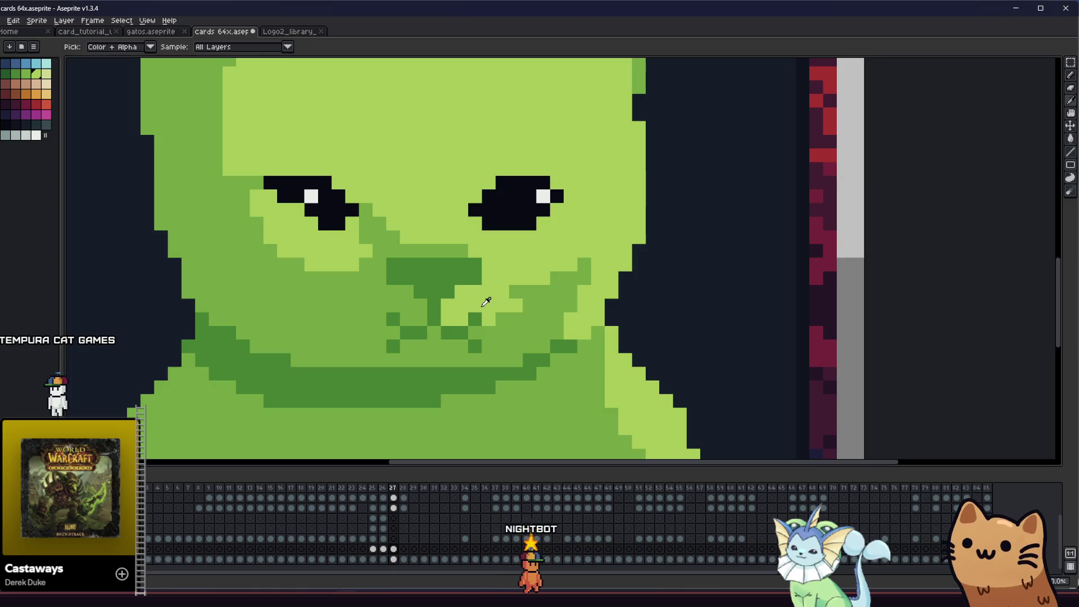
pyautogui.click(393, 319)
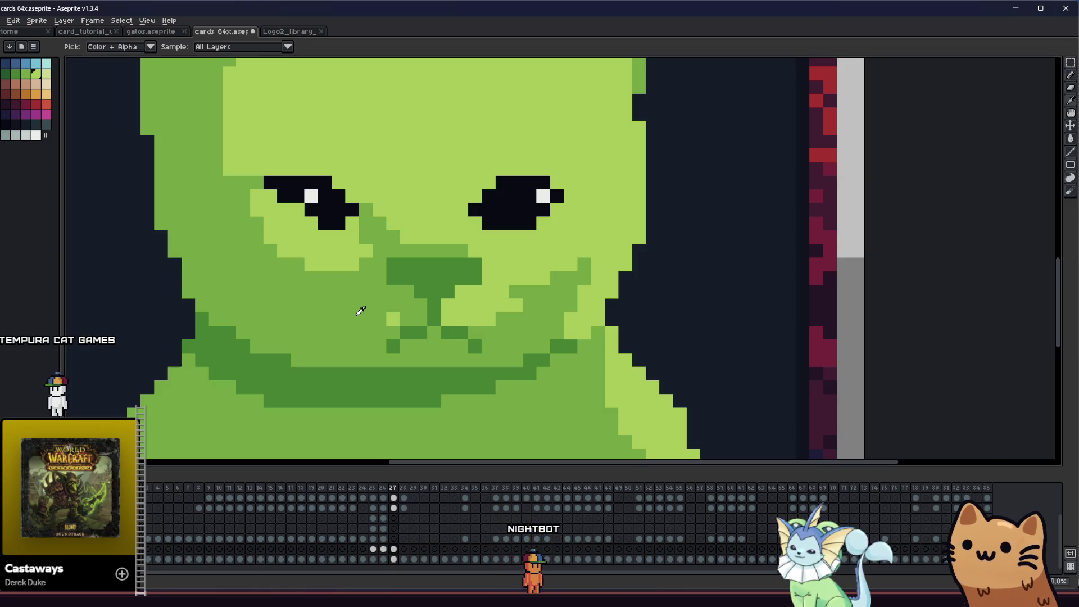
pyautogui.scroll(-3, 393, 320)
pyautogui.moveTo(258, 334)
pyautogui.mouseDown()
pyautogui.moveTo(352, 377)
pyautogui.moveTo(110, 363)
pyautogui.moveTo(265, 335)
pyautogui.mouseUp()
pyautogui.scroll(-2, 352, 377)
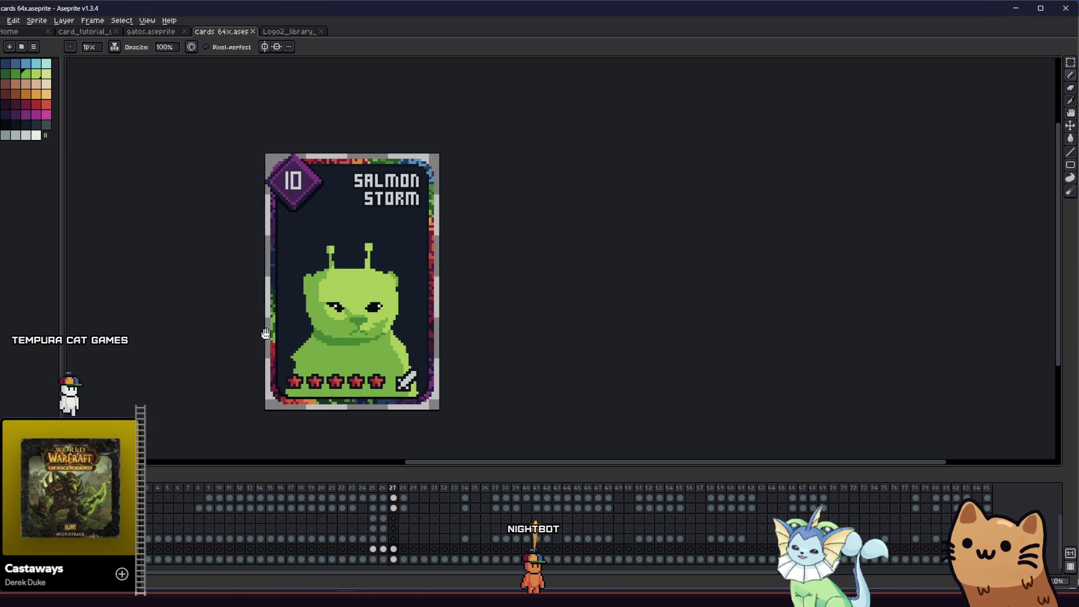
pyautogui.scroll(1, 260, 334)
pyautogui.scroll(1, 329, 321)
pyautogui.moveTo(328, 320)
pyautogui.mouseDown()
pyautogui.moveTo(358, 320)
pyautogui.moveTo(306, 315)
pyautogui.mouseUp()
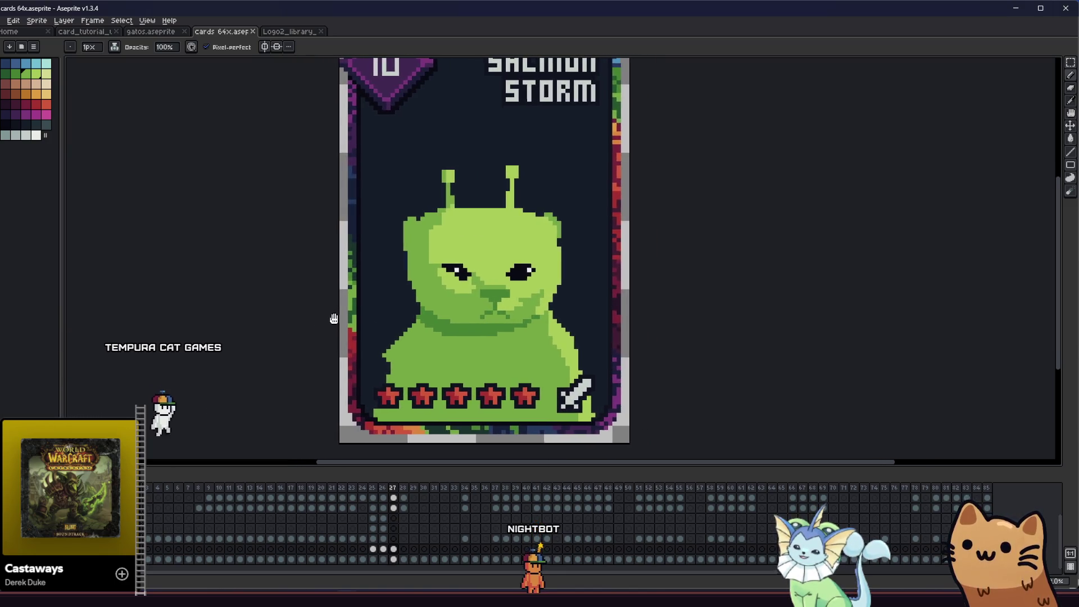
pyautogui.scroll(1, 454, 315)
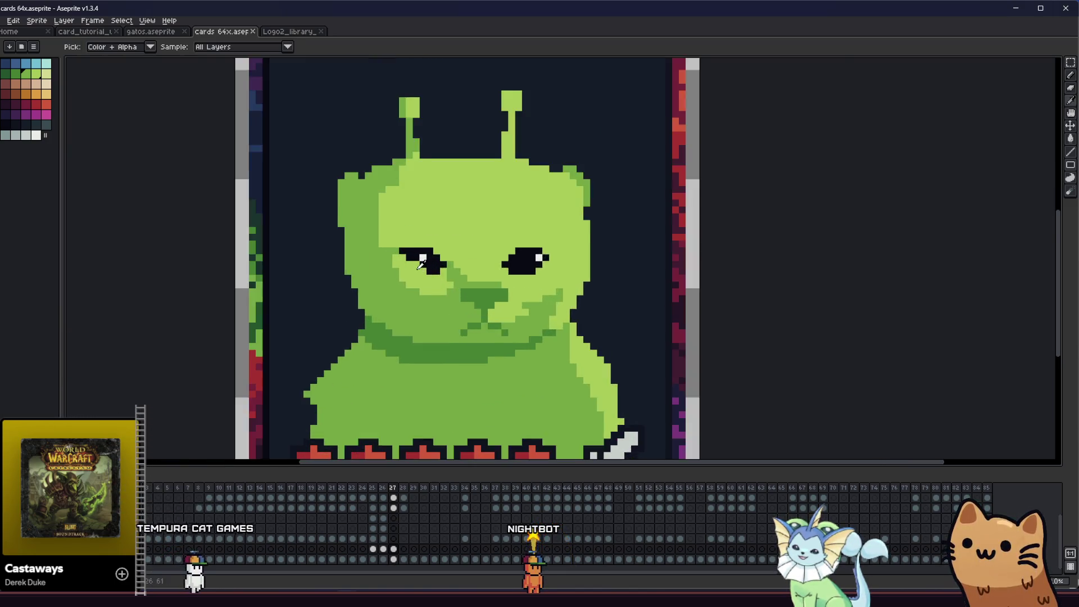
pyautogui.scroll(3, 411, 260)
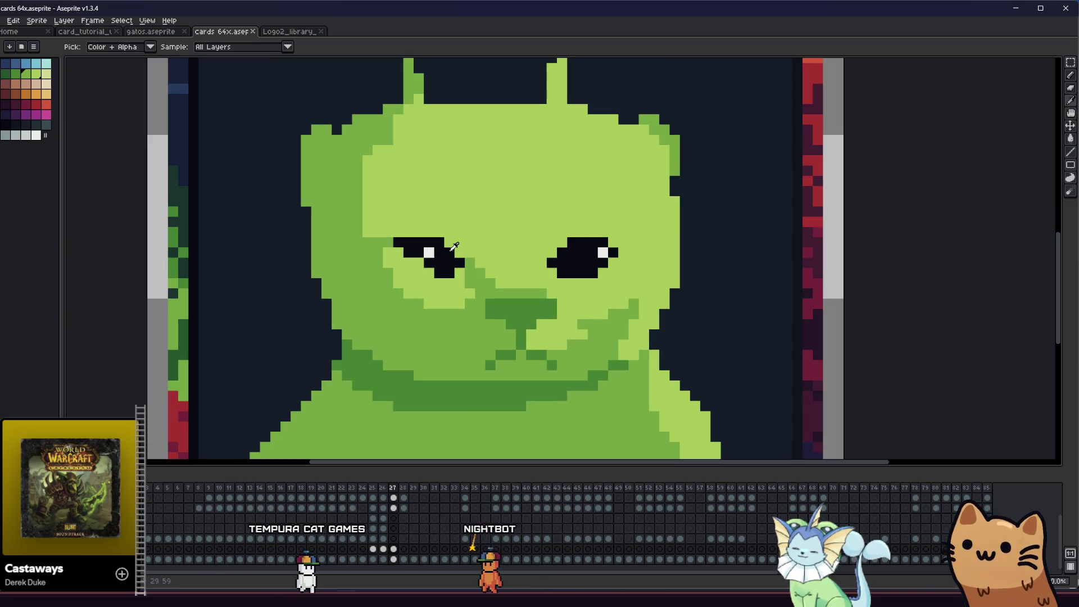
# - Sample the face green and eye colour for cheek and eye touch-ups, then save the card
pyautogui.click(412, 261)
pyautogui.moveTo(346, 304); pyautogui.dragTo(331, 309)
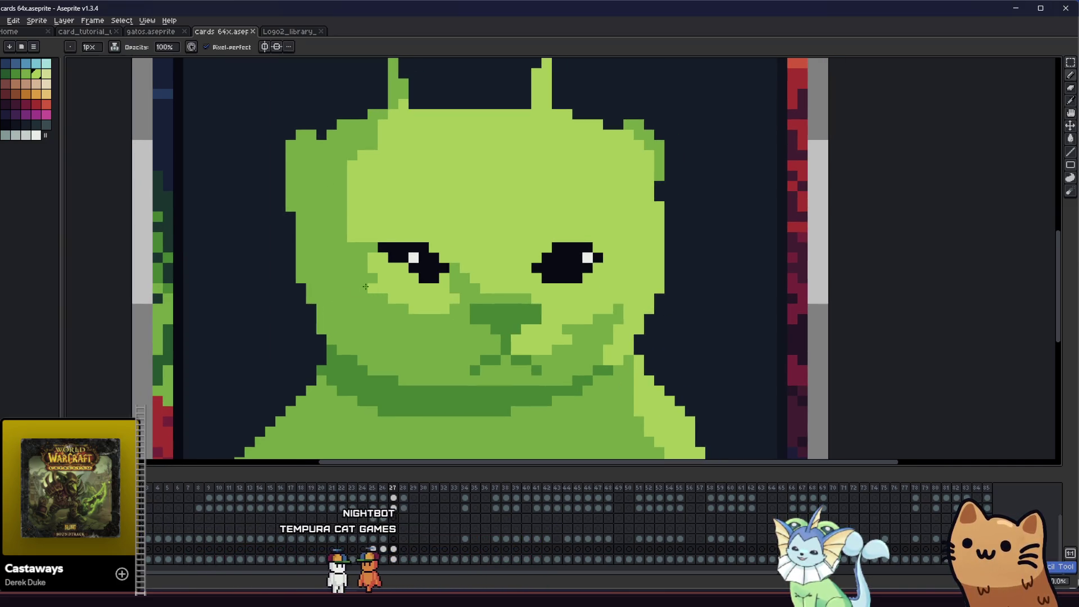
pyautogui.keyDown('alt'); pyautogui.click(430, 251); pyautogui.keyUp('alt')
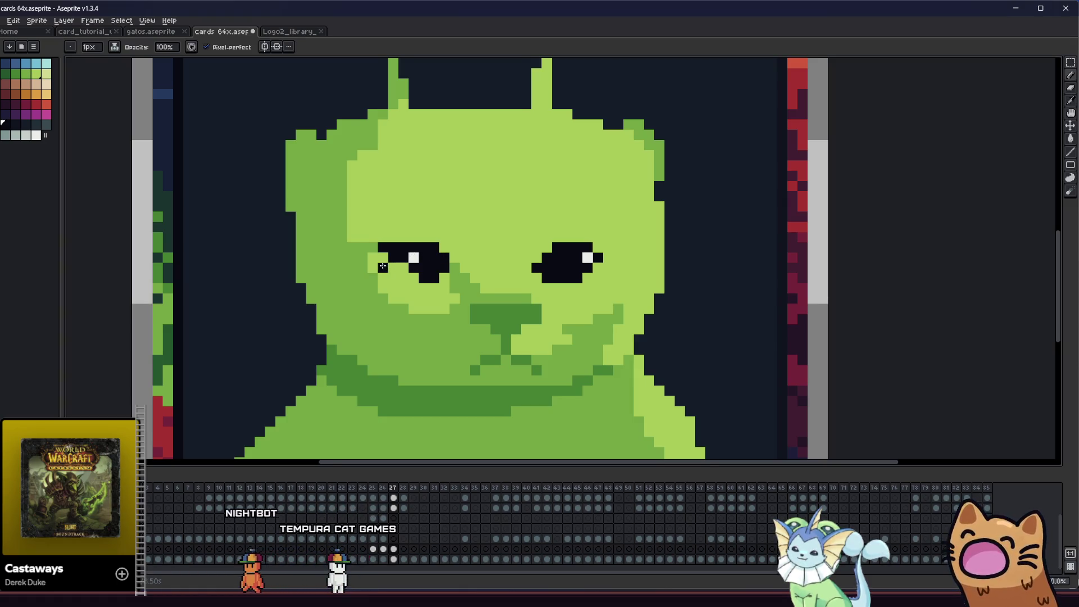
pyautogui.moveTo(382, 266); pyautogui.dragTo(340, 272)
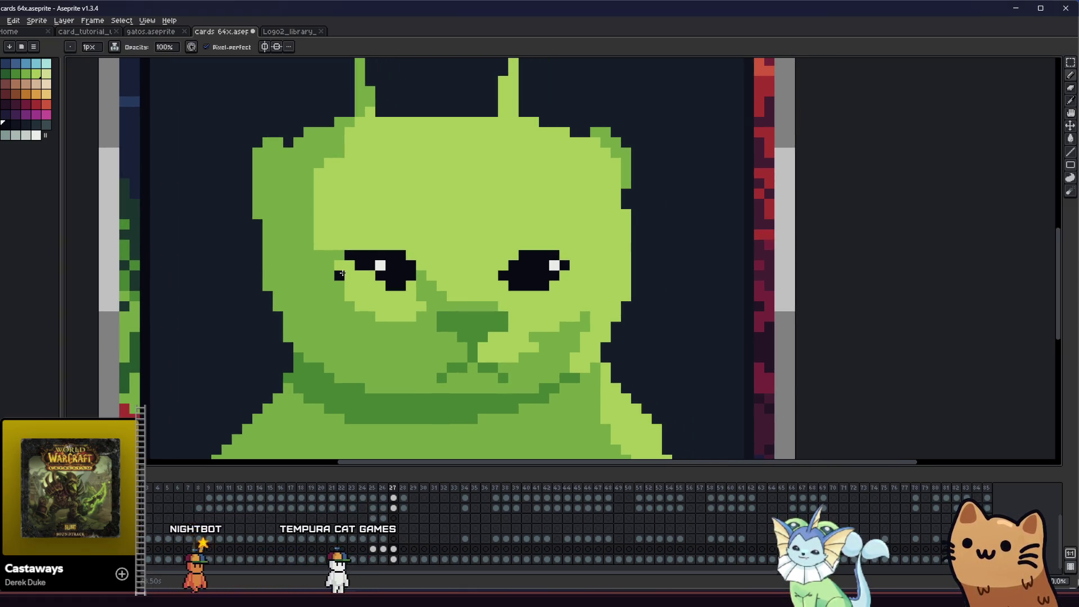
pyautogui.moveTo(270, 300); pyautogui.dragTo(284, 309)
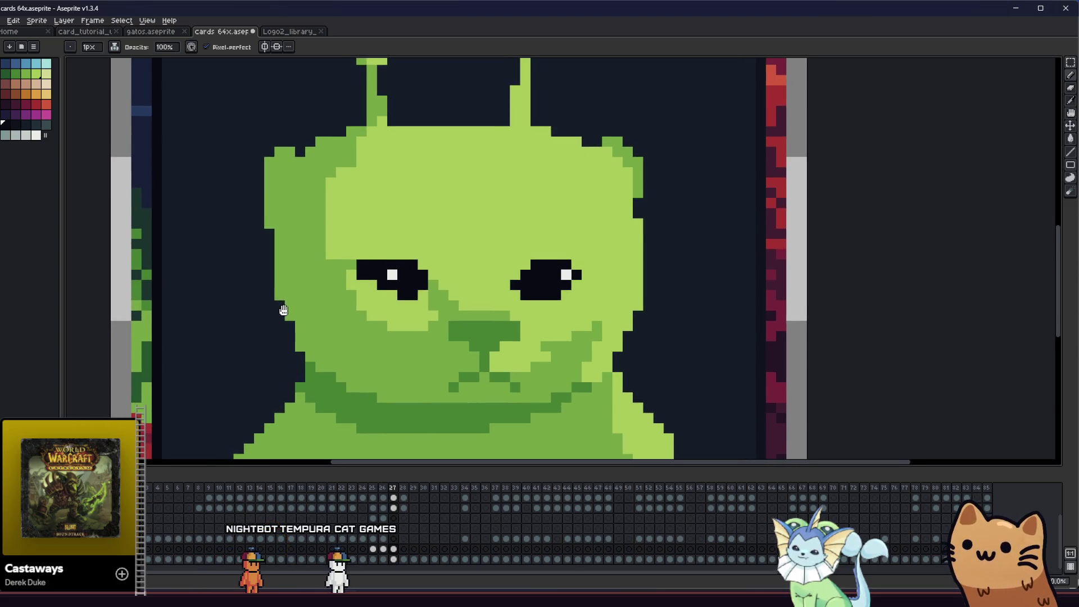
pyautogui.scroll(-3, 284, 309)
pyautogui.scroll(-2, 262, 316)
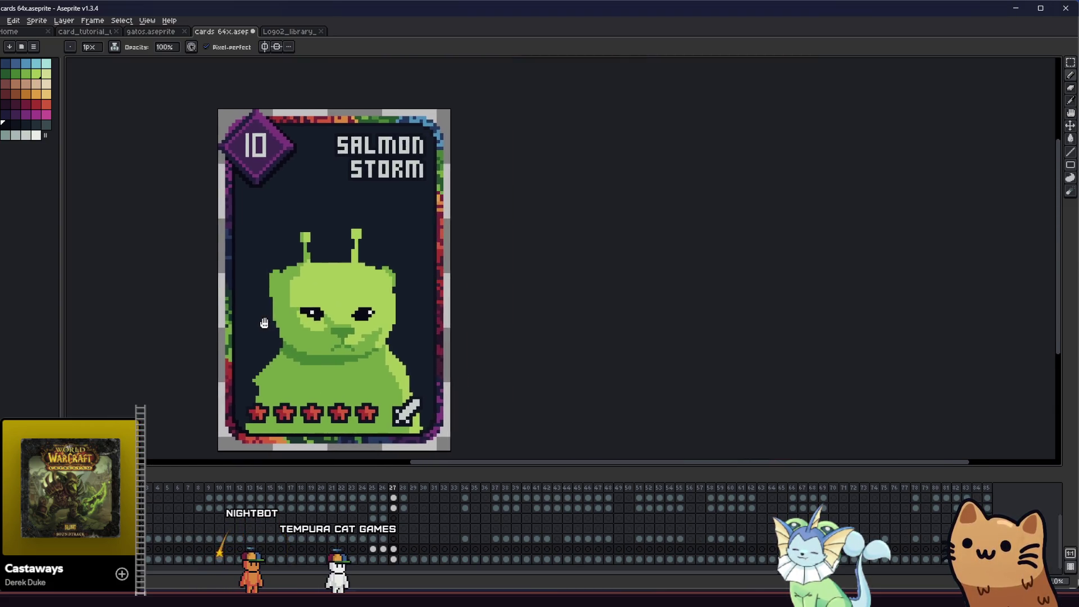
pyautogui.scroll(-1, 266, 320)
pyautogui.moveTo(265, 320)
pyautogui.mouseDown()
pyautogui.moveTo(226, 339)
pyautogui.moveTo(185, 335)
pyautogui.moveTo(205, 325)
pyautogui.mouseUp()
pyautogui.hotkey('ctrl', 's')
pyautogui.scroll(1, 225, 338)
pyautogui.scroll(-1, 185, 335)
pyautogui.scroll(-1, 190, 333)
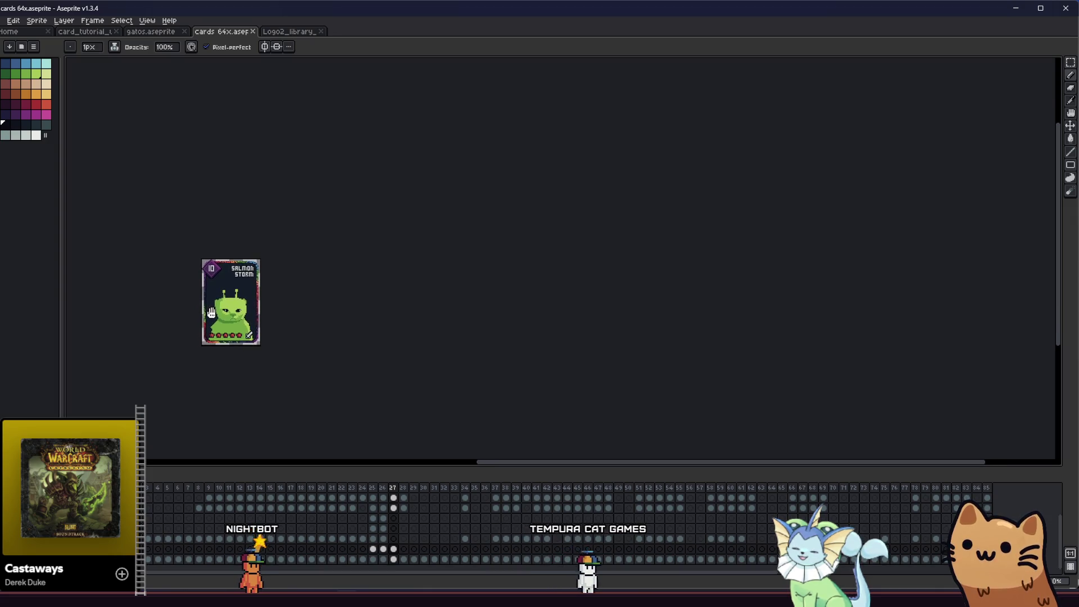
pyautogui.scroll(2, 212, 329)
pyautogui.scroll(1, 208, 318)
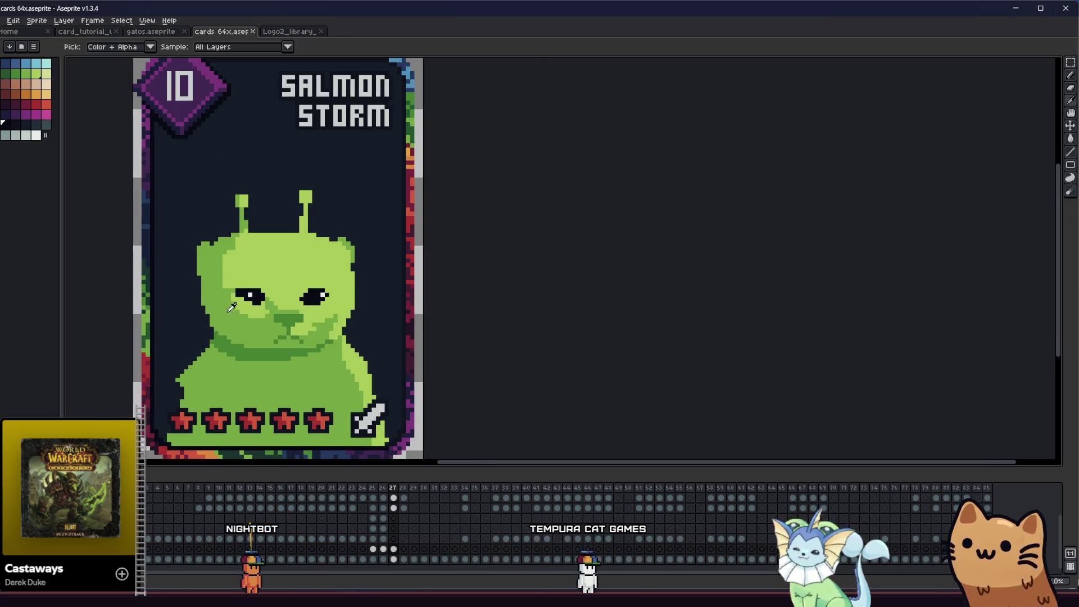
pyautogui.scroll(2, 231, 307)
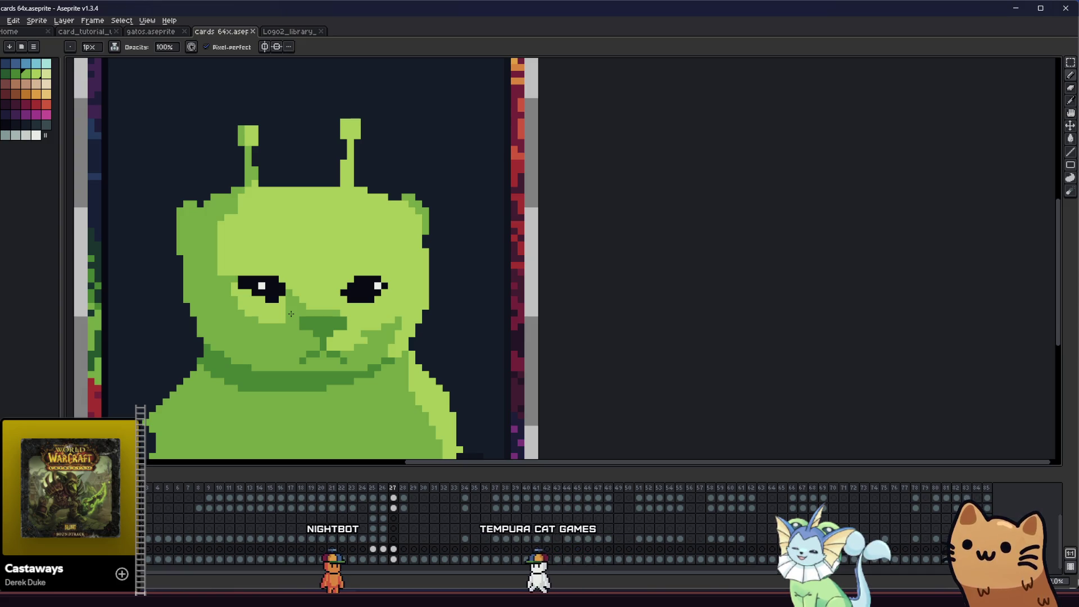
# - Pan over the face close-up and ready the eyedropper for further shading picks
pyautogui.moveTo(210, 352)
pyautogui.mouseDown()
pyautogui.moveTo(309, 351)
pyautogui.moveTo(235, 347)
pyautogui.moveTo(339, 320)
pyautogui.moveTo(358, 320)
pyautogui.moveTo(357, 339)
pyautogui.moveTo(340, 349)
pyautogui.moveTo(272, 325)
pyautogui.moveTo(165, 313)
pyautogui.moveTo(181, 294)
pyautogui.moveTo(301, 304)
pyautogui.mouseUp()
pyautogui.scroll(-1, 301, 349)
pyautogui.scroll(-1, 261, 345)
pyautogui.scroll(-1, 246, 349)
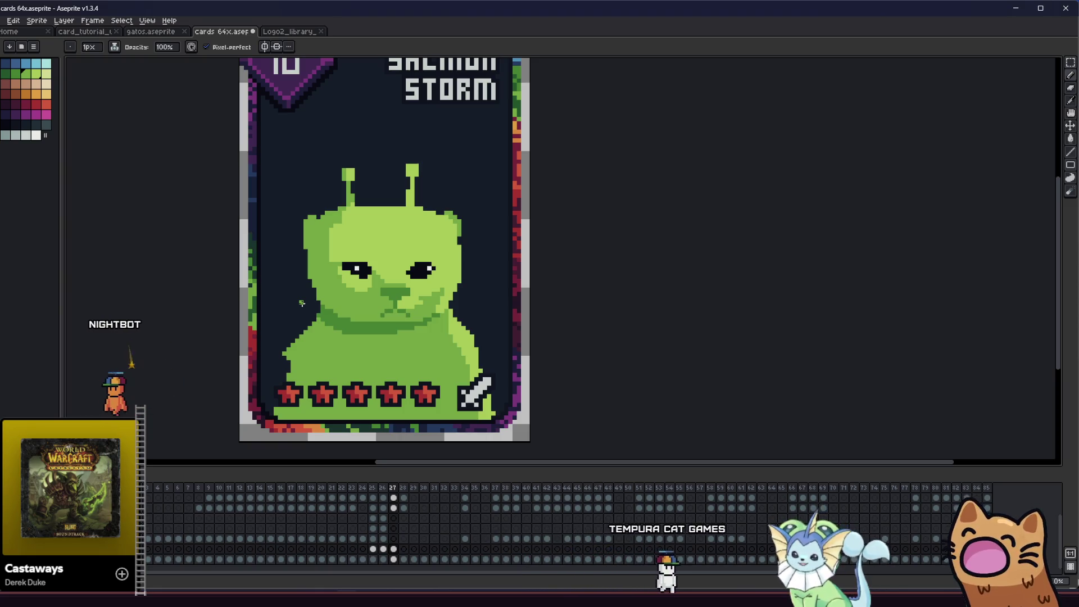
pyautogui.press('i')
pyautogui.scroll(2, 424, 301)
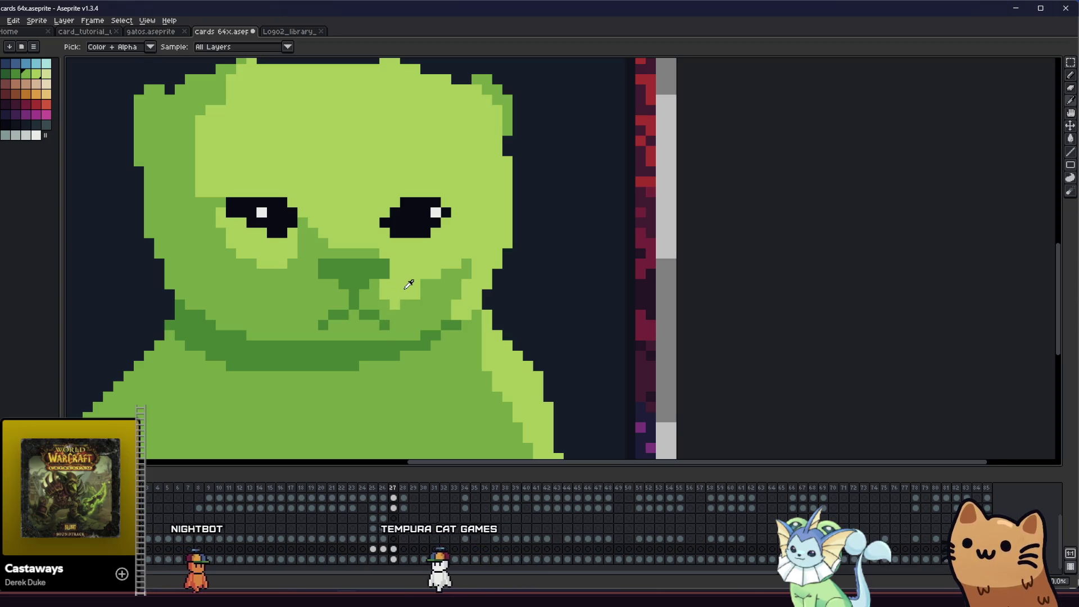
pyautogui.scroll(-3, 303, 364)
pyautogui.moveTo(303, 364); pyautogui.dragTo(385, 379)
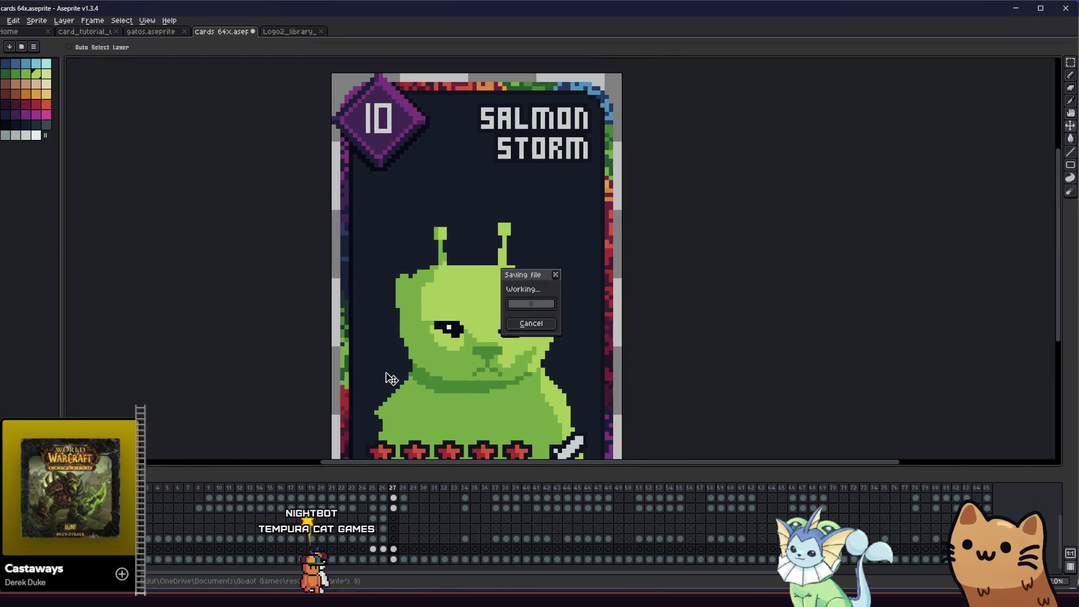
pyautogui.scroll(-2, 235, 334)
pyautogui.scroll(2, 234, 335)
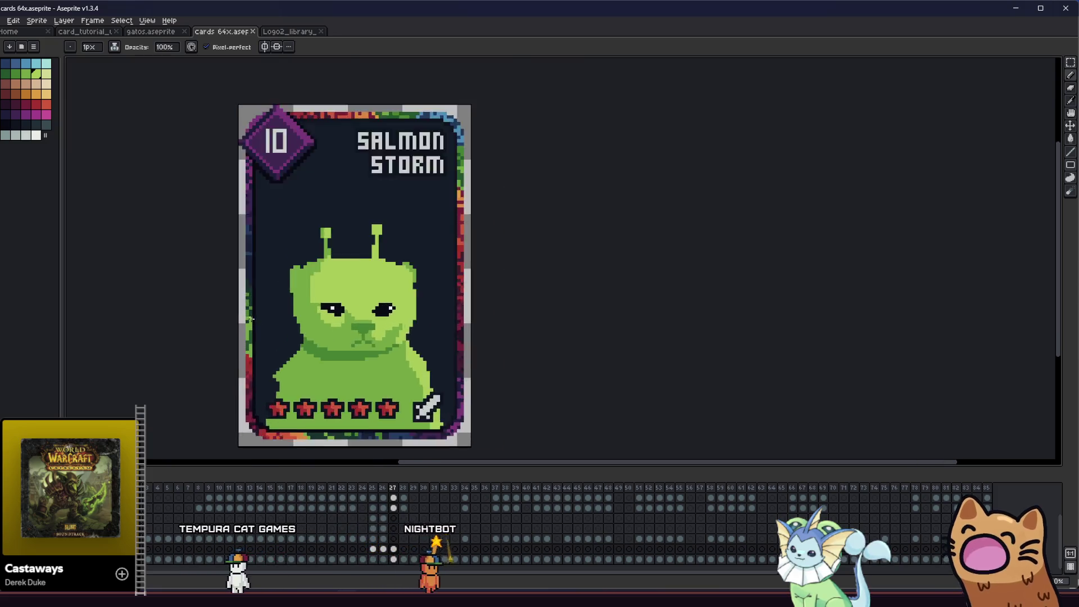
pyautogui.hscroll(-3, 351, 294)
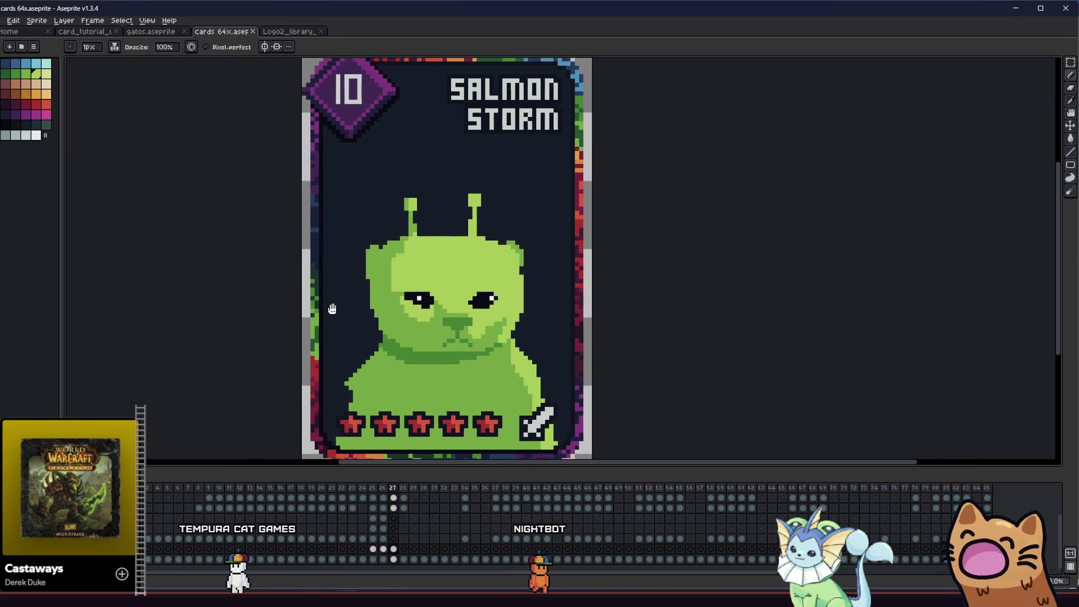
pyautogui.scroll(2, 413, 278)
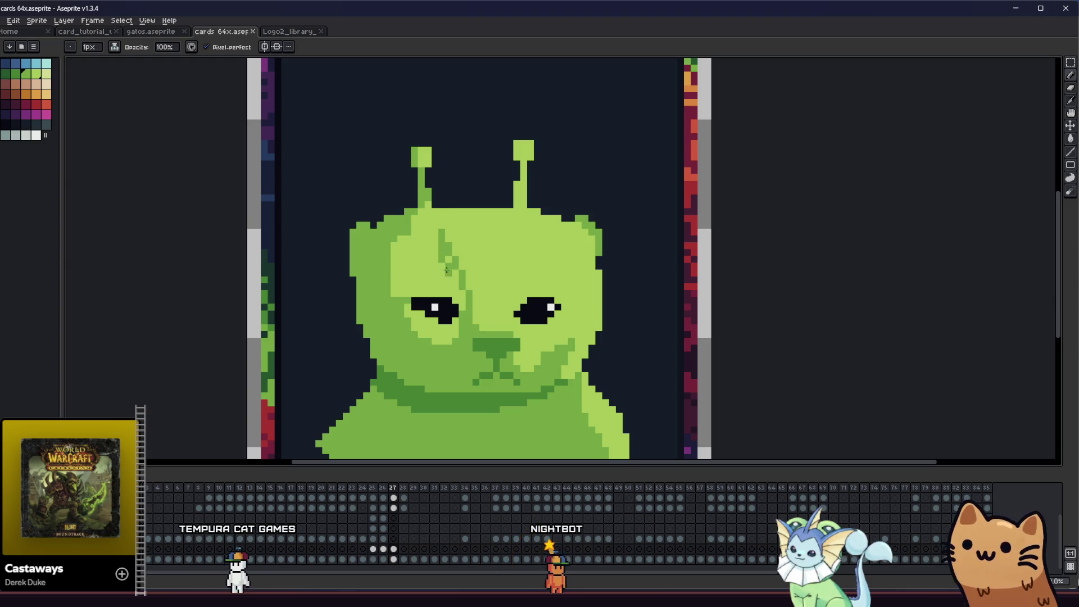
pyautogui.scroll(-1, 449, 260)
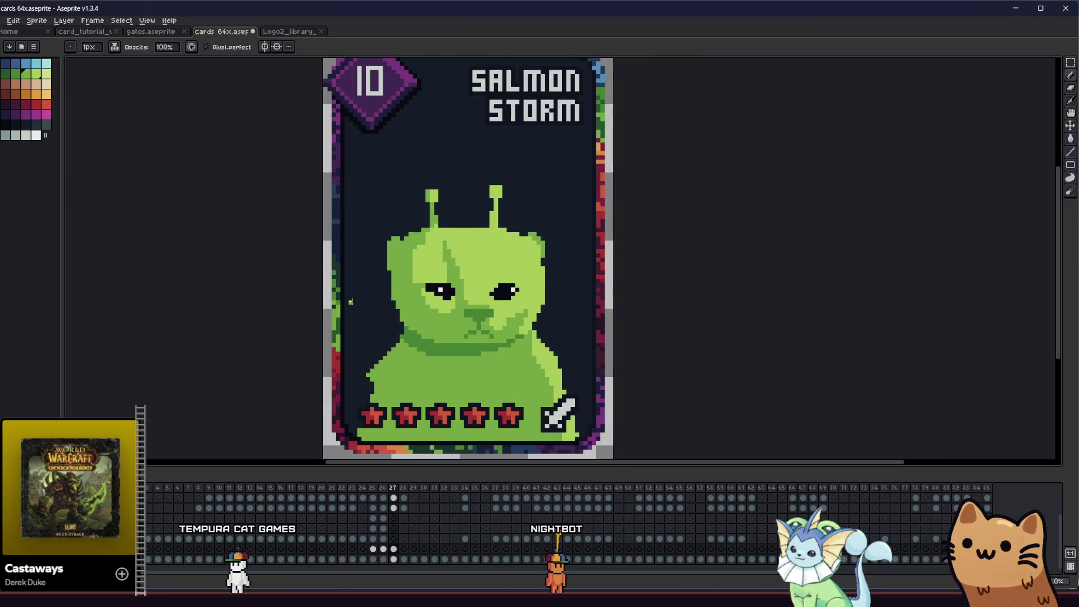
pyautogui.scroll(-1, 449, 259)
# - Sample the dark head green and pencil a shadow band down the forehead and antenna stalks
pyautogui.press('ctrl')
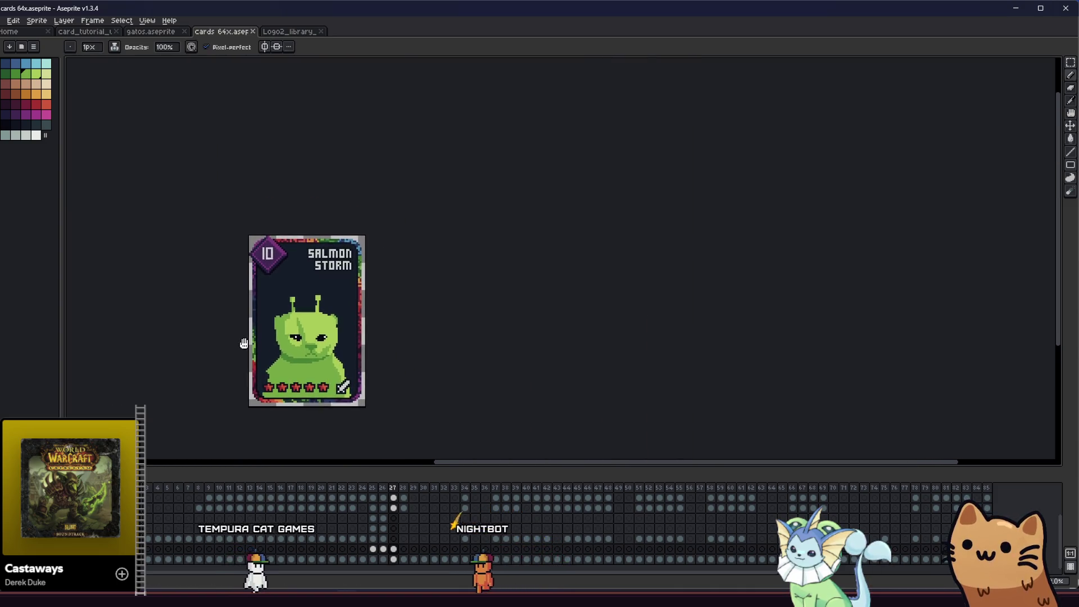
pyautogui.moveTo(249, 329); pyautogui.dragTo(294, 339)
pyautogui.scroll(1, 321, 333)
pyautogui.scroll(1, 357, 326)
pyautogui.keyDown('alt'); pyautogui.click(357, 327); pyautogui.keyUp('alt')
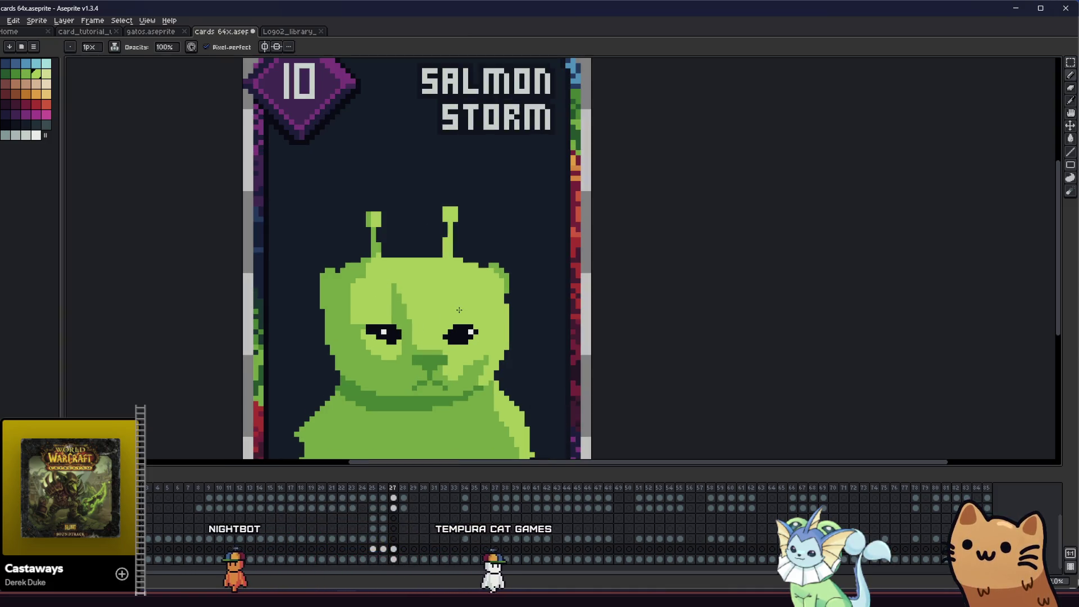
pyautogui.scroll(1, 438, 311)
pyautogui.press('i')
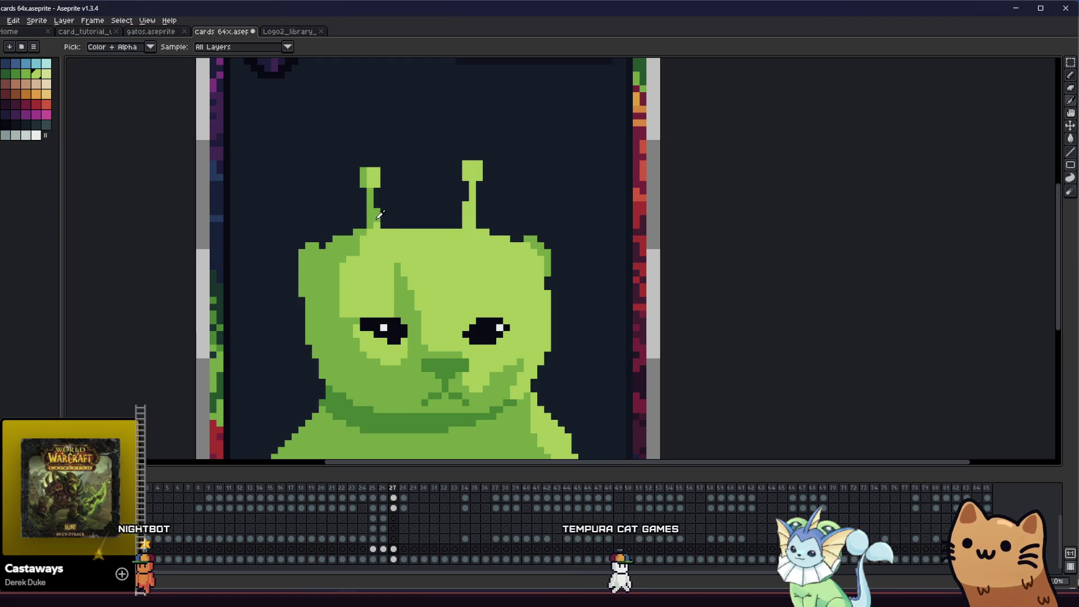
pyautogui.press('b')
pyautogui.scroll(1, 456, 223)
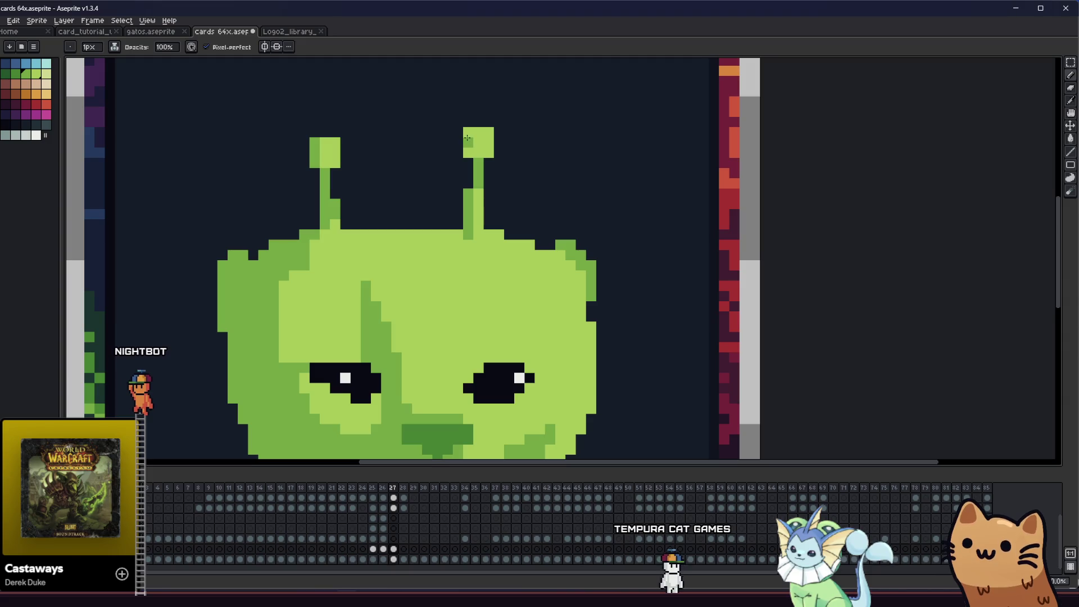
pyautogui.scroll(-1, 471, 166)
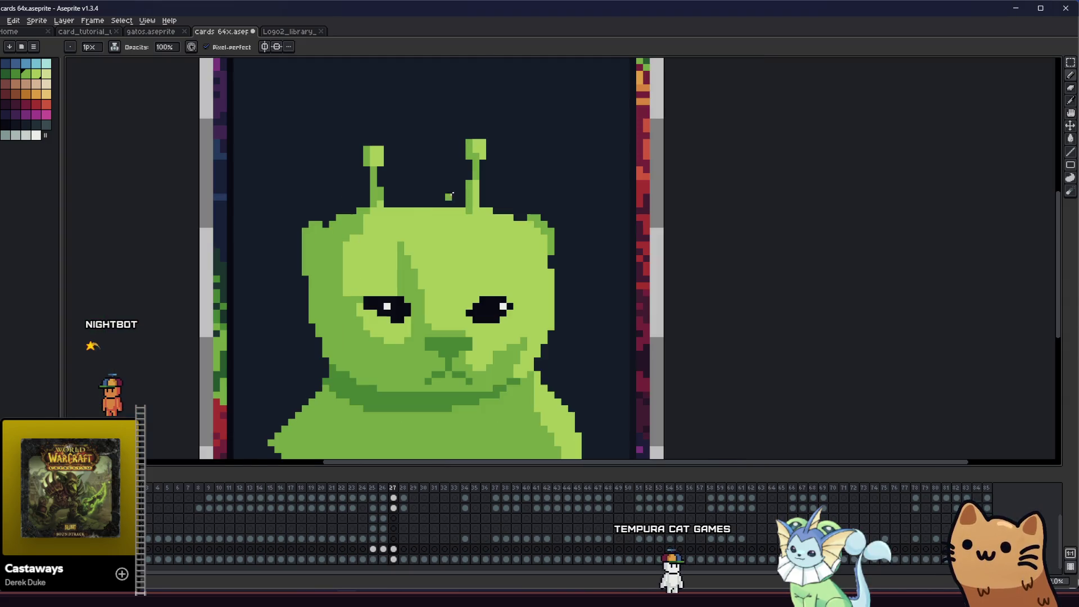
pyautogui.scroll(-1, 322, 274)
pyautogui.scroll(-1, 314, 271)
pyautogui.scroll(-1, 318, 253)
pyautogui.scroll(-1, 318, 250)
pyautogui.scroll(-3, 337, 261)
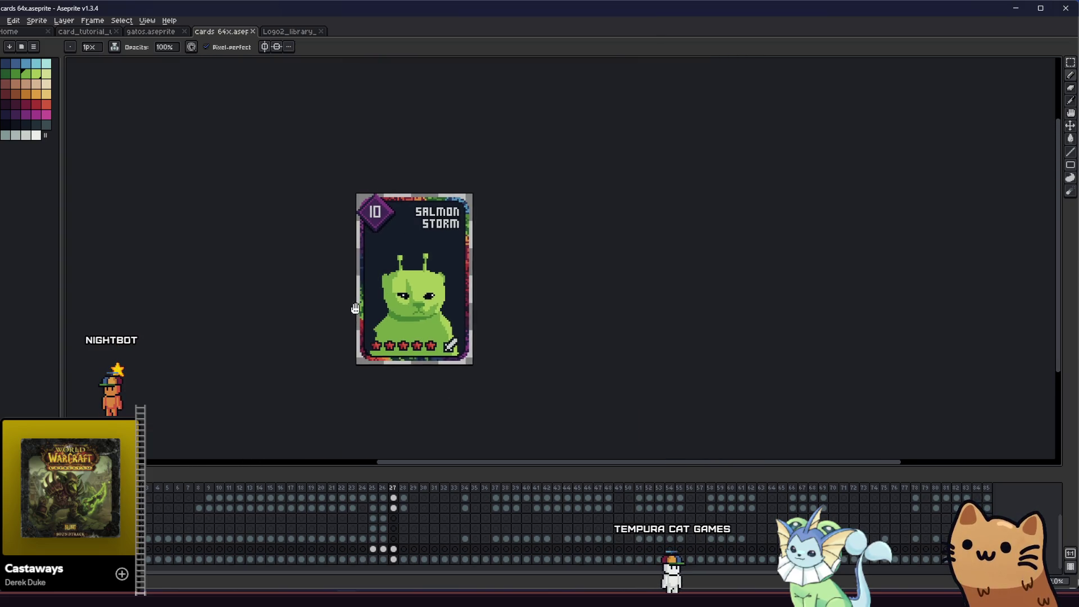
pyautogui.scroll(2, 403, 294)
pyautogui.scroll(1, 407, 271)
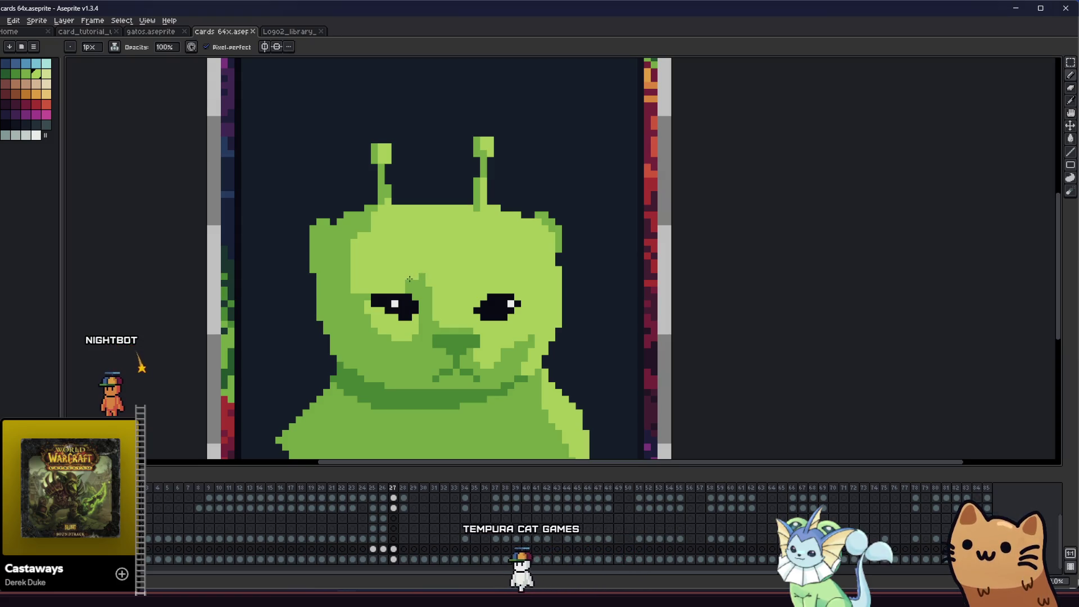
pyautogui.press('alt')
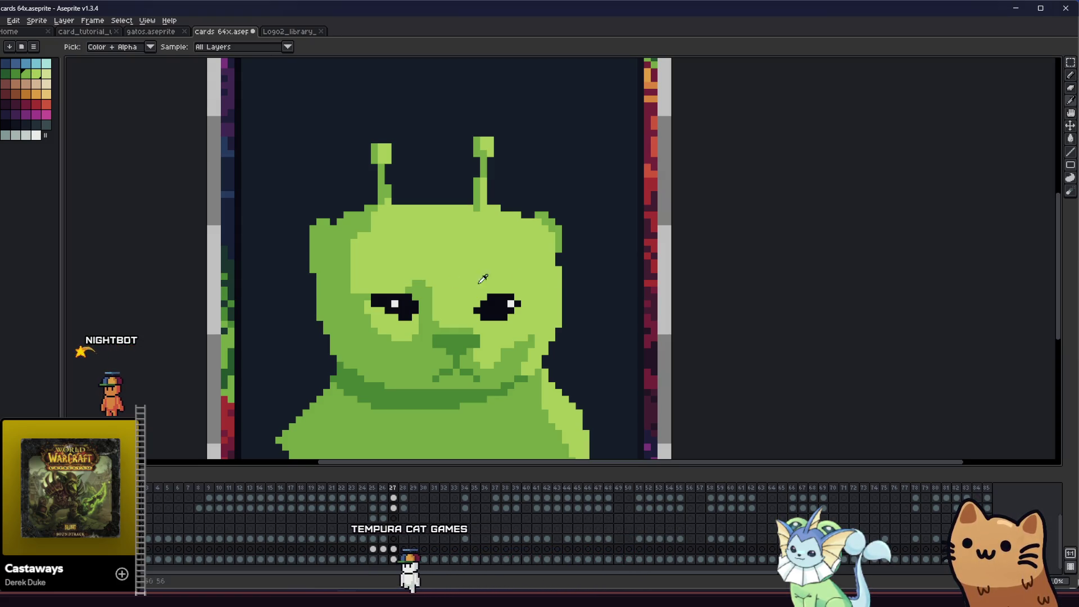
# - Switch to the Gradient tool and set its dithering to Bayer Matrix 8x8
pyautogui.keyDown('alt'); pyautogui.click(451, 281); pyautogui.keyUp('alt')
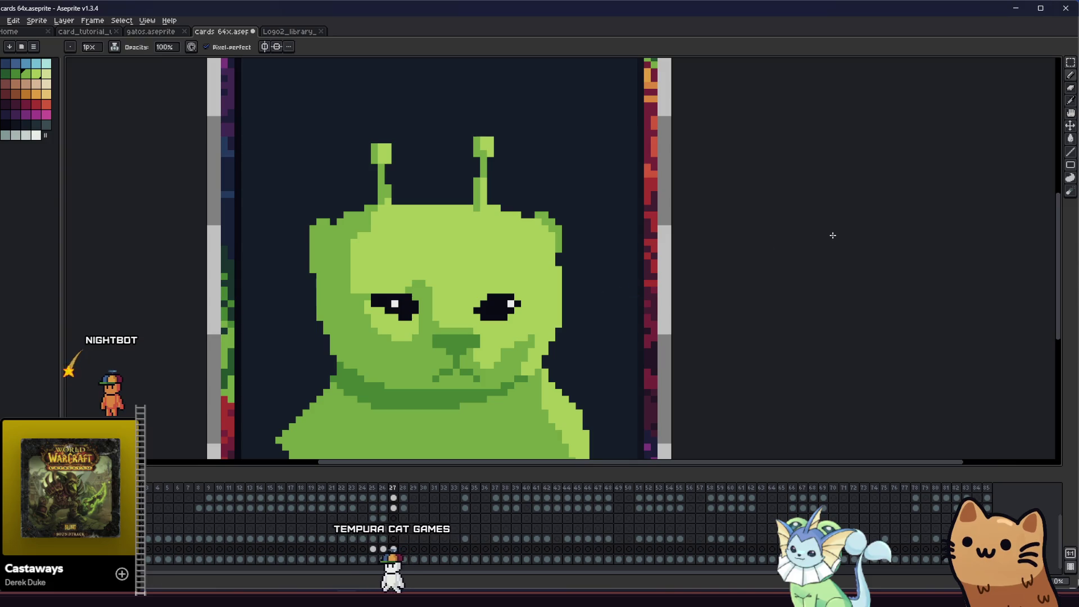
pyautogui.click(1070, 138)
pyautogui.click(1065, 140)
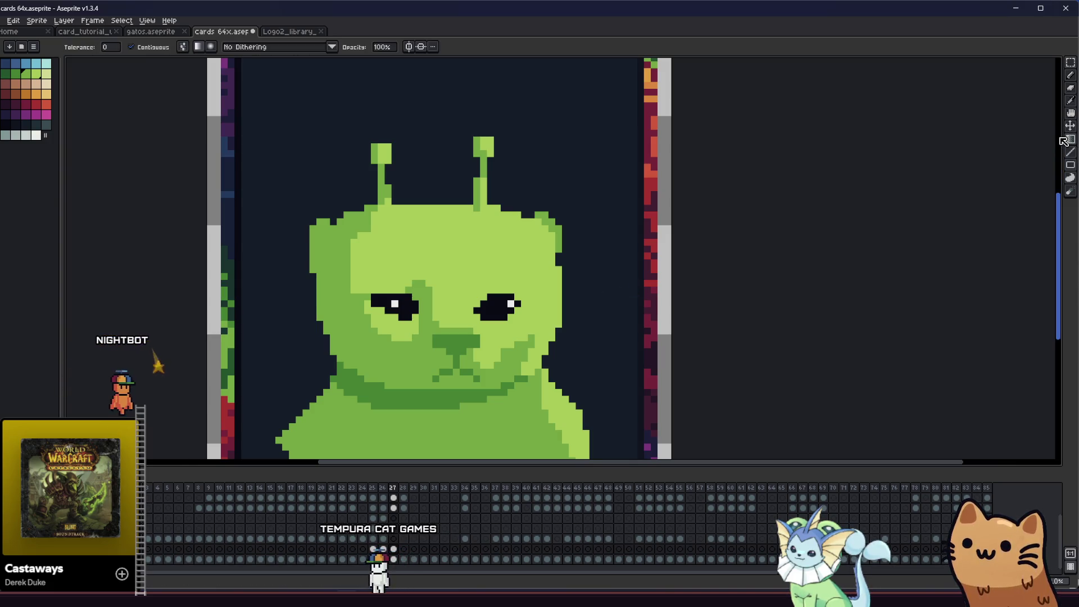
pyautogui.click(299, 47)
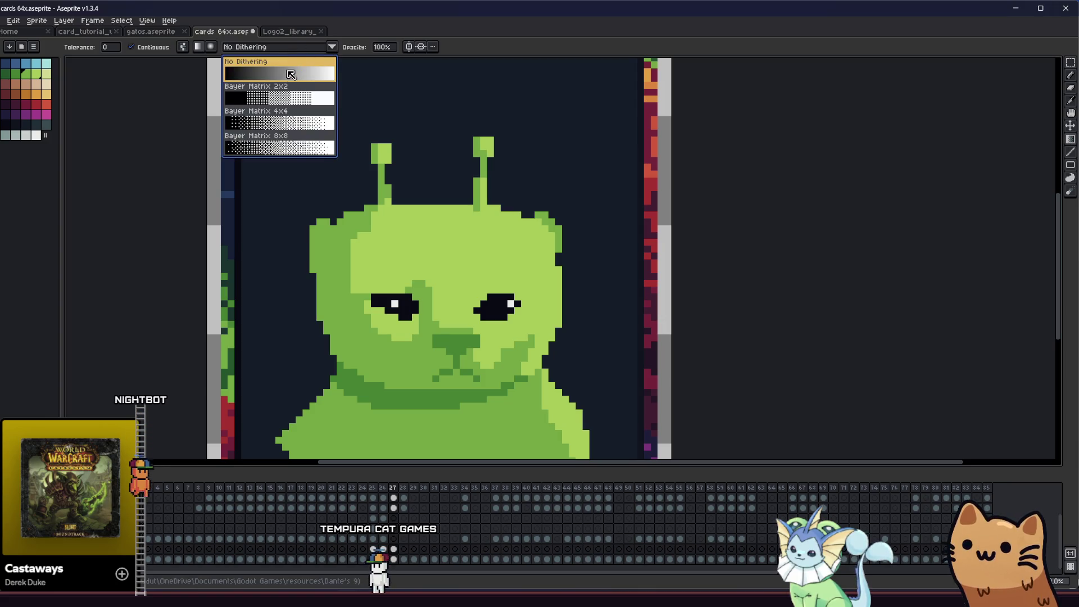
pyautogui.click(279, 146)
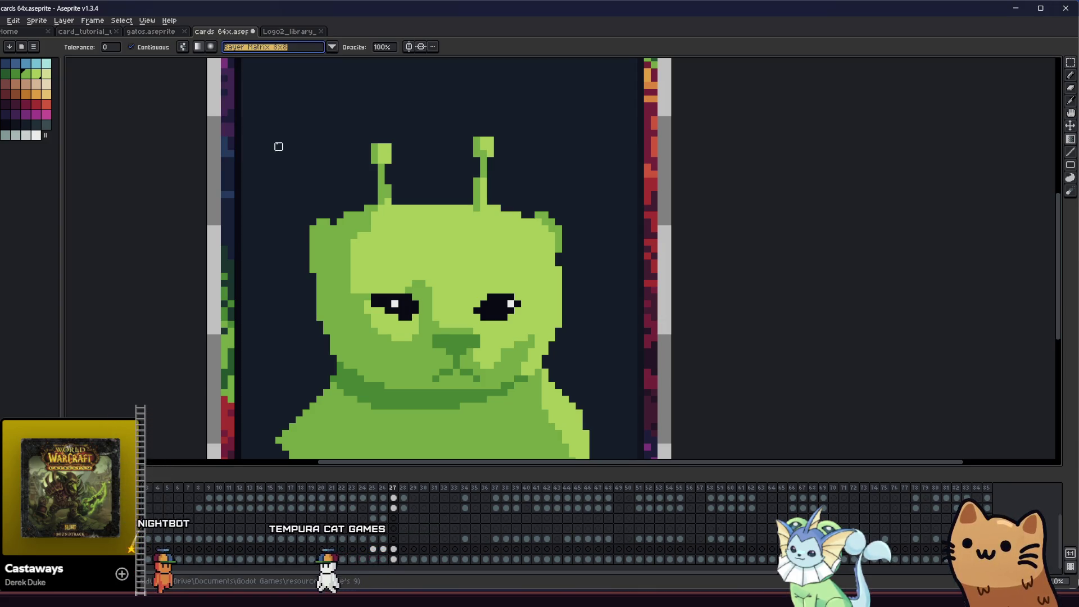
# - Try pencil strokes and a dithered gradient on the lower face, undoing each
pyautogui.press('b')
pyautogui.moveTo(318, 179); pyautogui.dragTo(341, 203)
pyautogui.moveTo(451, 242); pyautogui.dragTo(382, 263)
pyautogui.hotkey('ctrl', 'z')
pyautogui.hotkey('ctrl', 'z')
pyautogui.click(1071, 140)
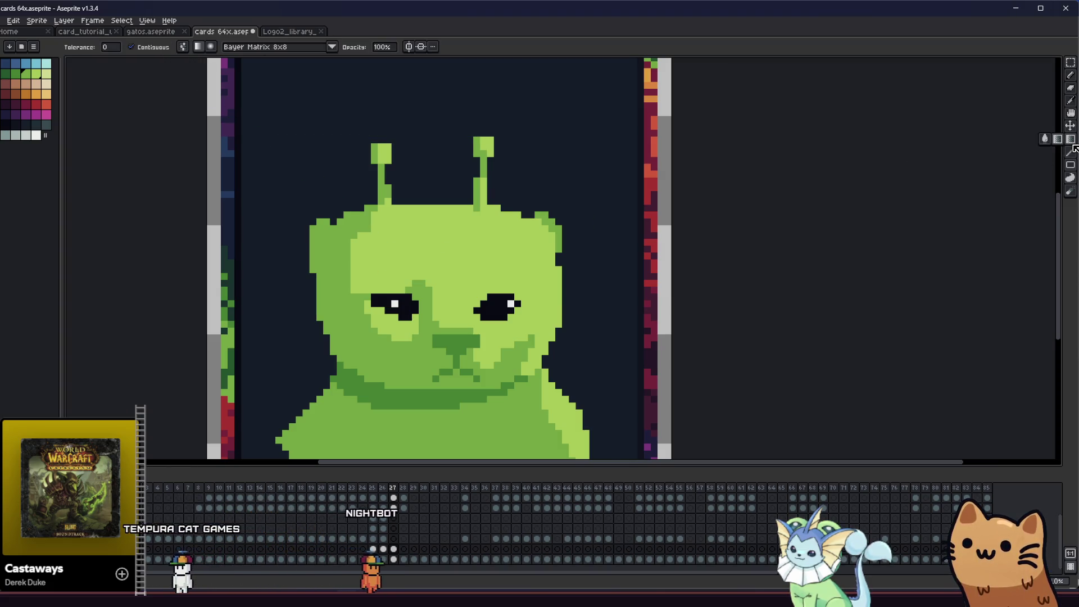
pyautogui.moveTo(371, 341)
pyautogui.mouseDown()
pyautogui.moveTo(366, 253)
pyautogui.moveTo(381, 248)
pyautogui.mouseUp()
pyautogui.hotkey('ctrl', 'z')
pyautogui.hotkey('ctrl', 'z')
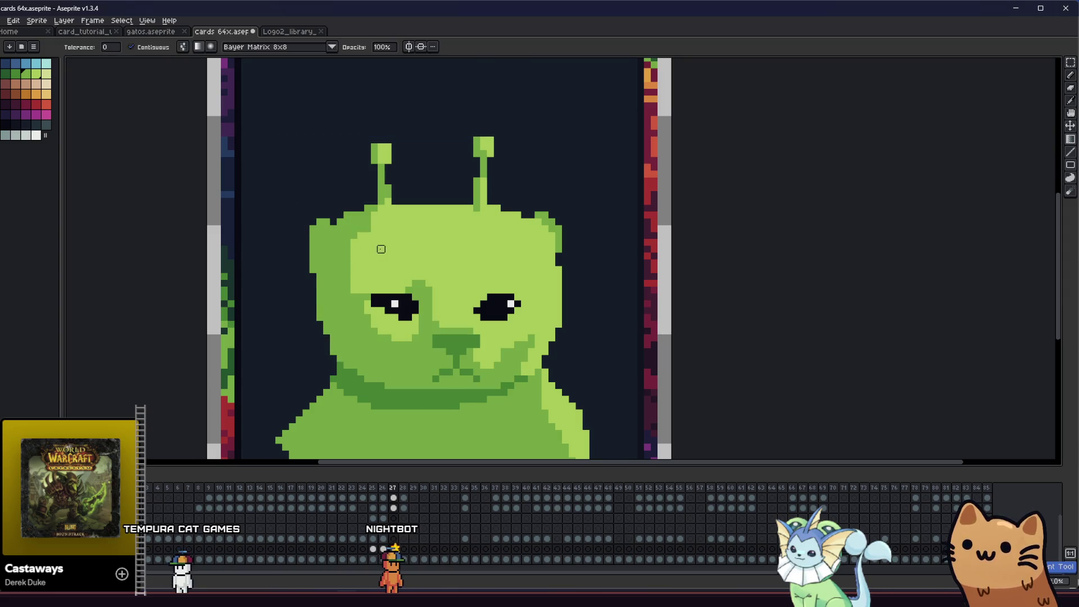
# - Test dithered gradients from forehead to right cheek and undo them
pyautogui.click(264, 180)
pyautogui.hotkey('ctrl', 'z')
pyautogui.moveTo(448, 233); pyautogui.dragTo(490, 311)
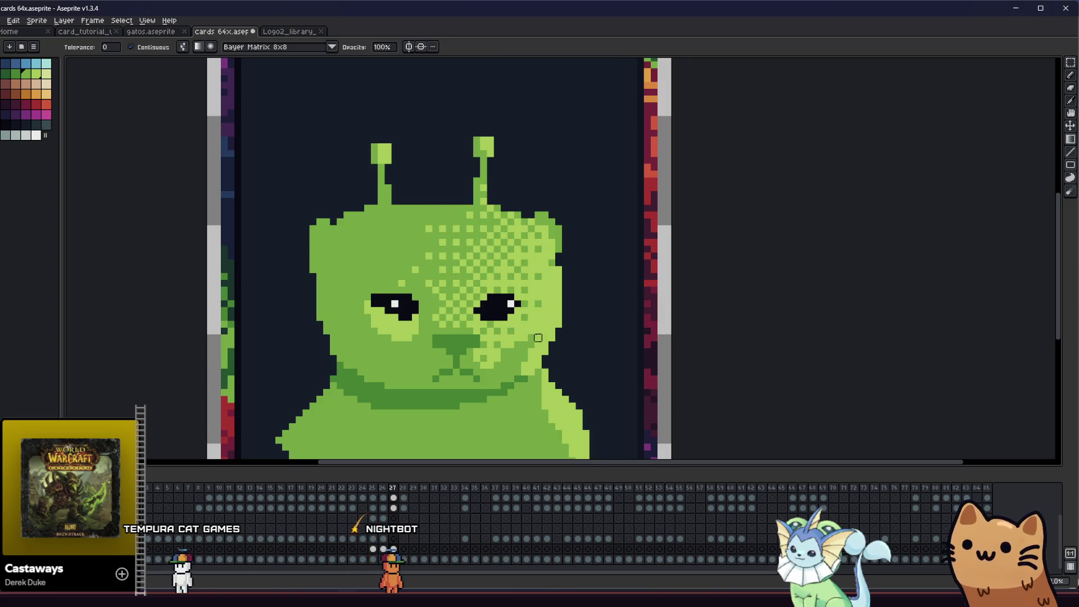
pyautogui.hotkey('ctrl', 'z')
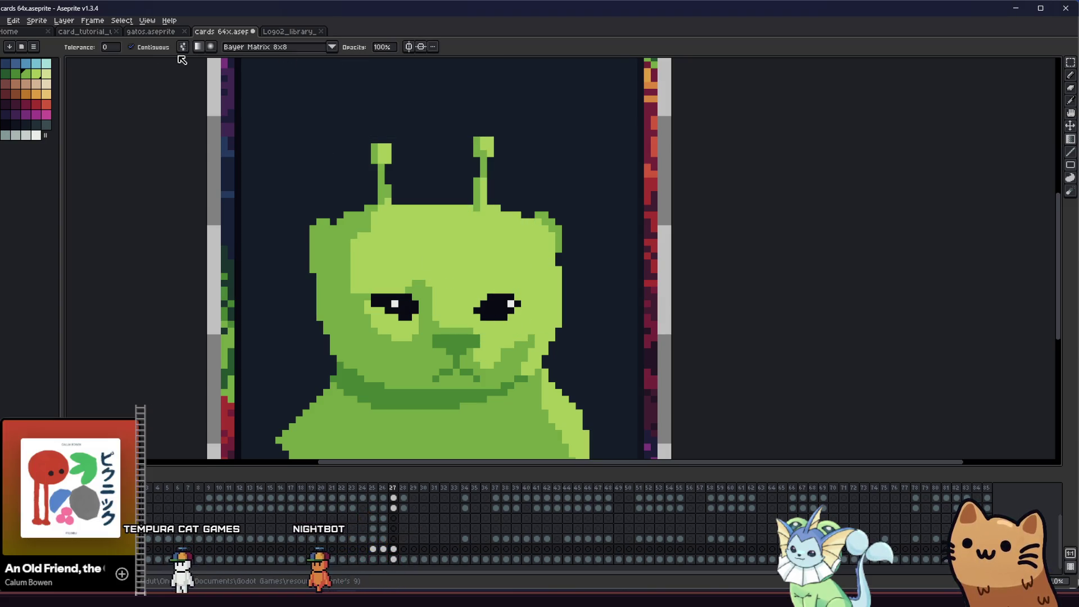
pyautogui.moveTo(388, 221); pyautogui.dragTo(552, 372)
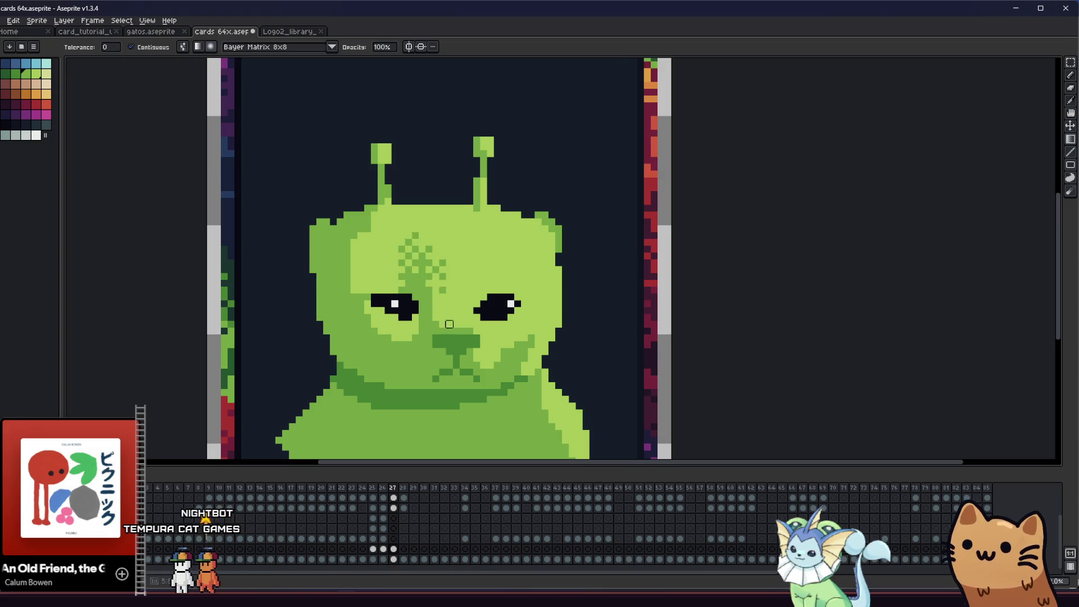
pyautogui.hotkey('ctrl', 'z')
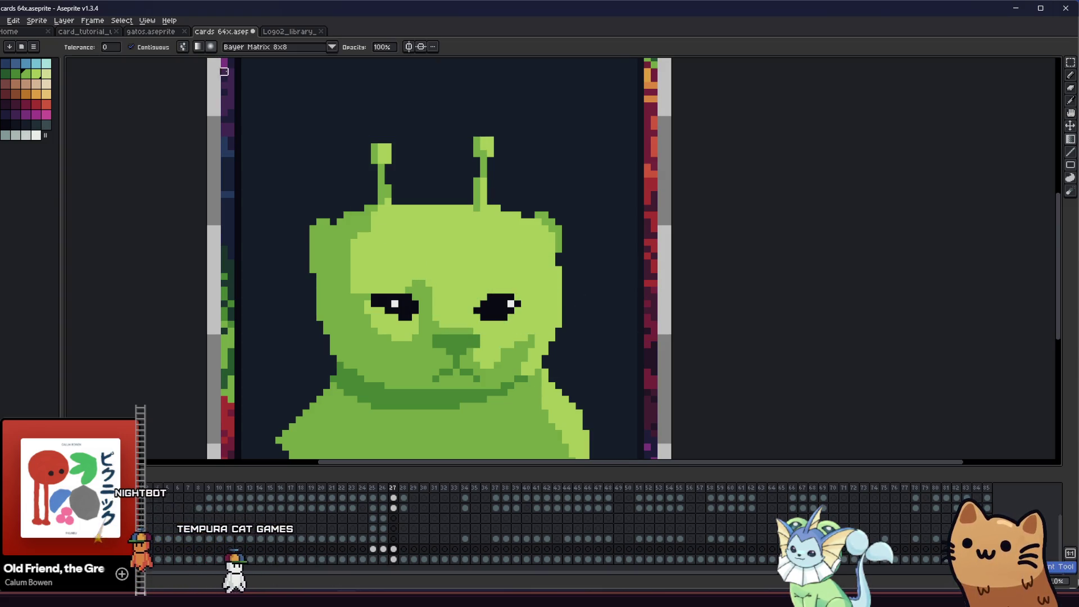
# - Recheck the dithering list, then trial and undo gradients across the face and brow
pyautogui.click(278, 46)
pyautogui.click(287, 144)
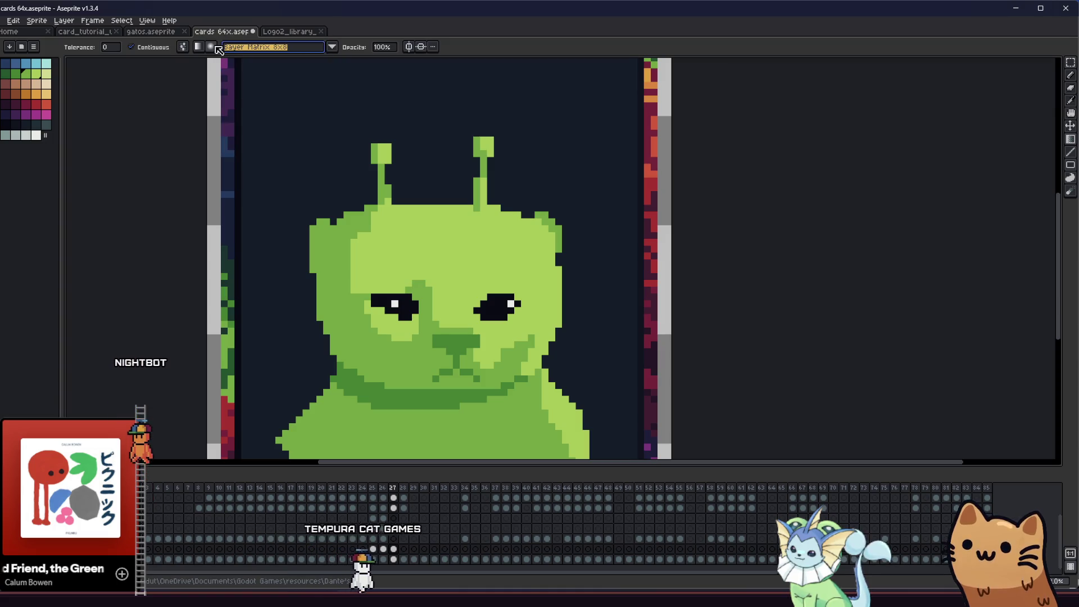
pyautogui.click(424, 262)
pyautogui.press('v')
pyautogui.hotkey('ctrl', 'z')
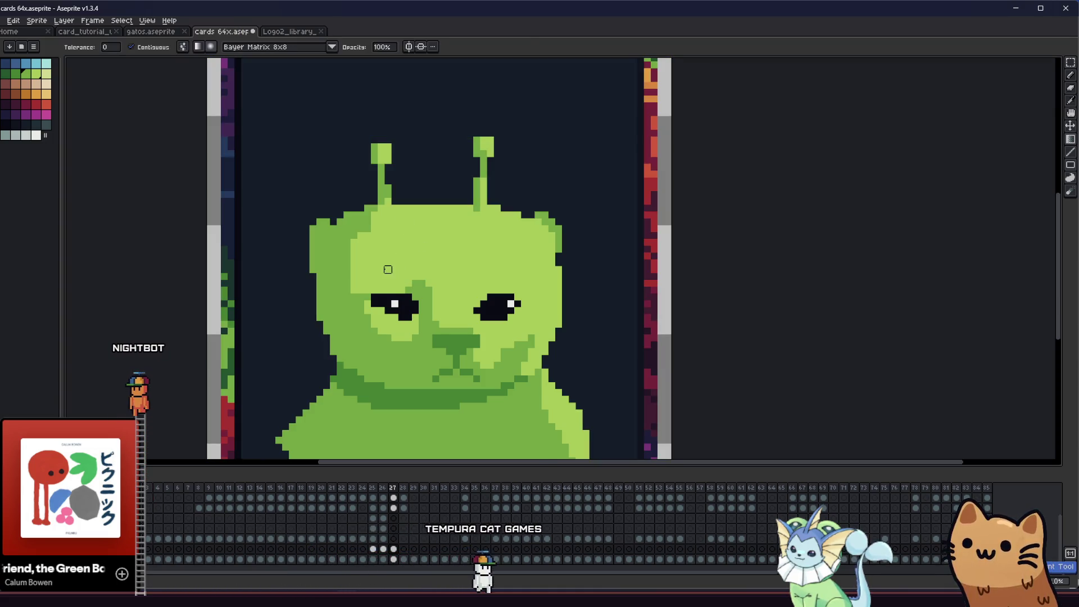
pyautogui.moveTo(428, 304); pyautogui.dragTo(472, 287)
pyautogui.hotkey('ctrl', 'z')
pyautogui.moveTo(415, 217); pyautogui.dragTo(532, 324)
pyautogui.hotkey('ctrl', 'z')
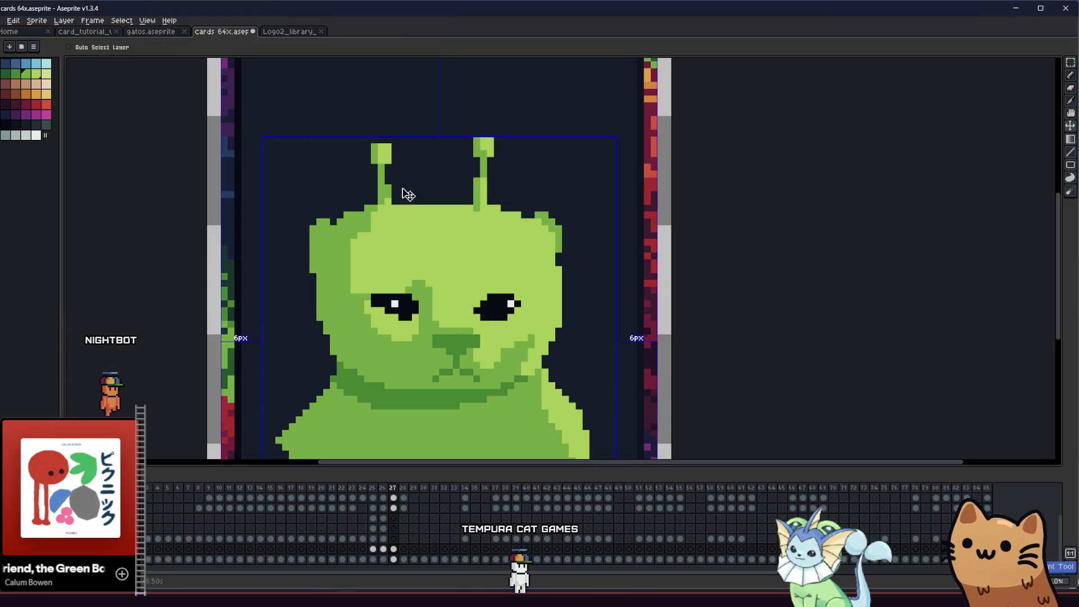
# - Review the fill tool's extra options and dithering list, ending on the Spray tool
pyautogui.click(183, 47)
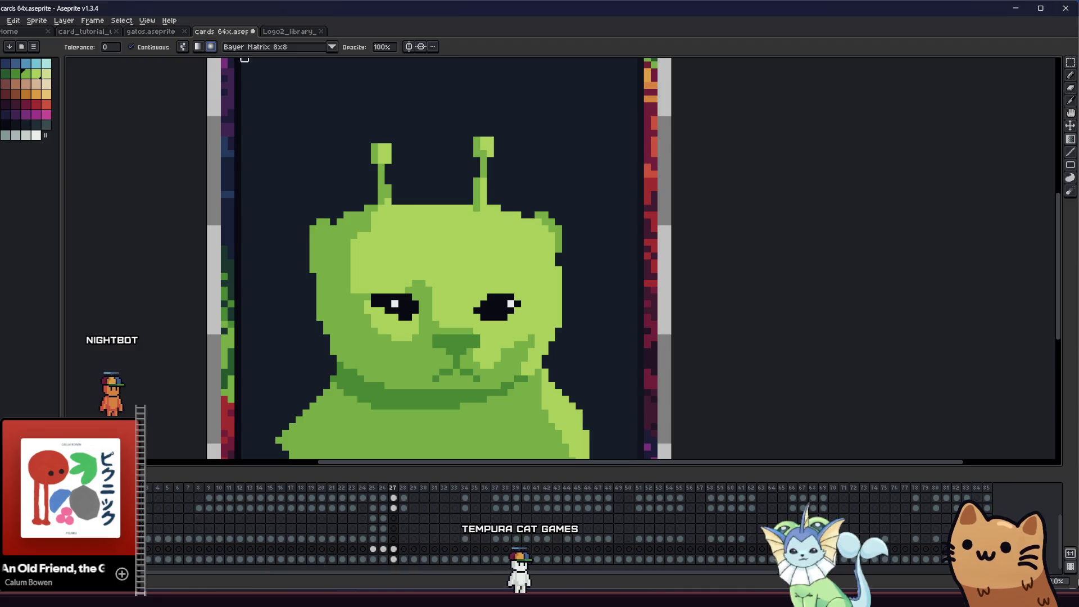
pyautogui.click(253, 47)
pyautogui.click(273, 48)
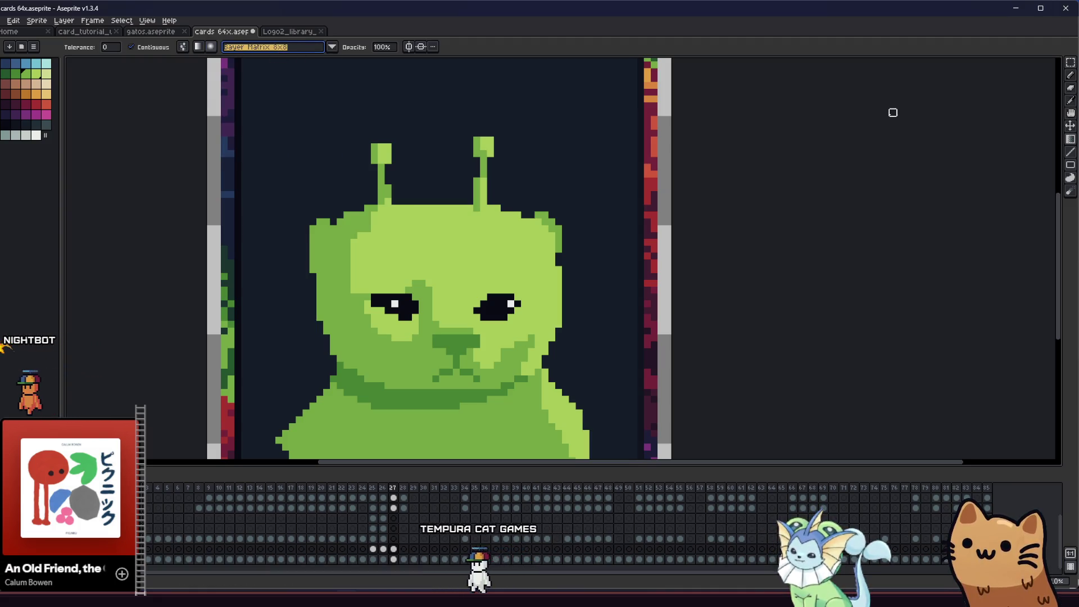
pyautogui.click(1072, 76)
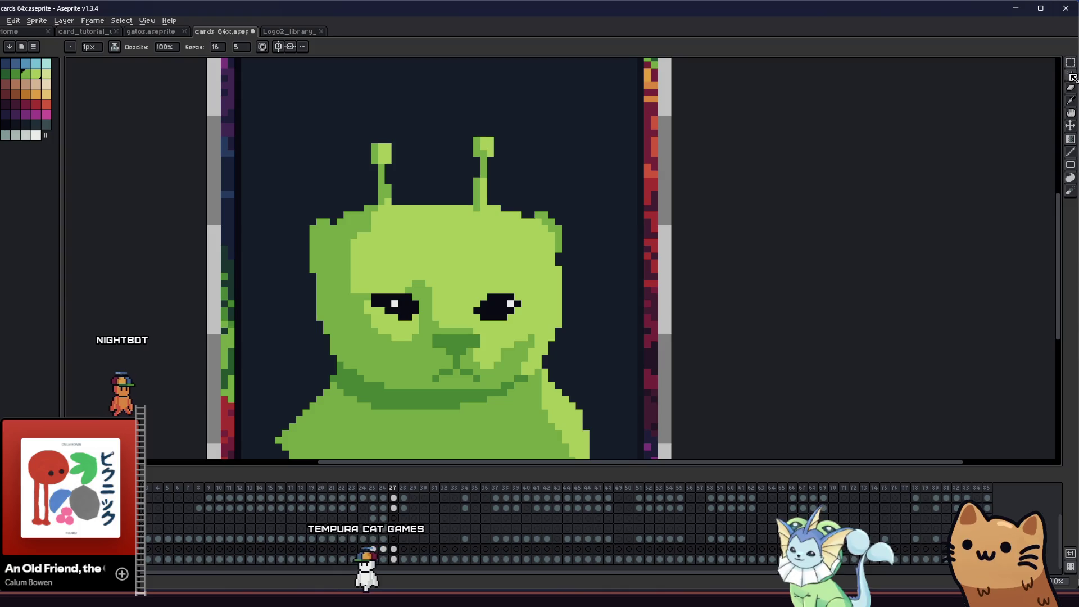
pyautogui.click(1071, 76)
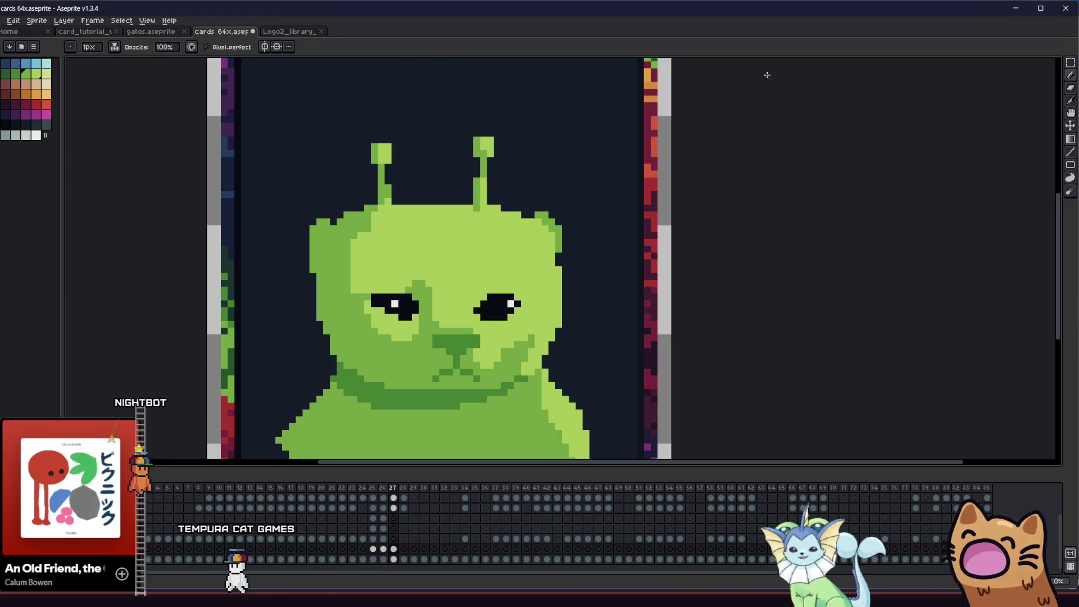
pyautogui.click(114, 47)
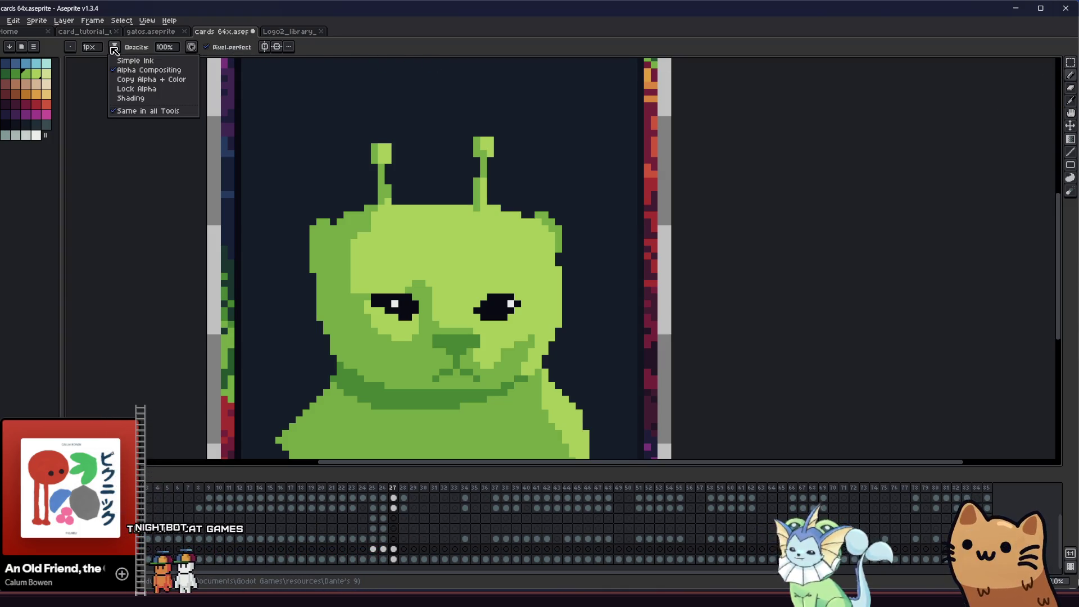
pyautogui.click(656, 102)
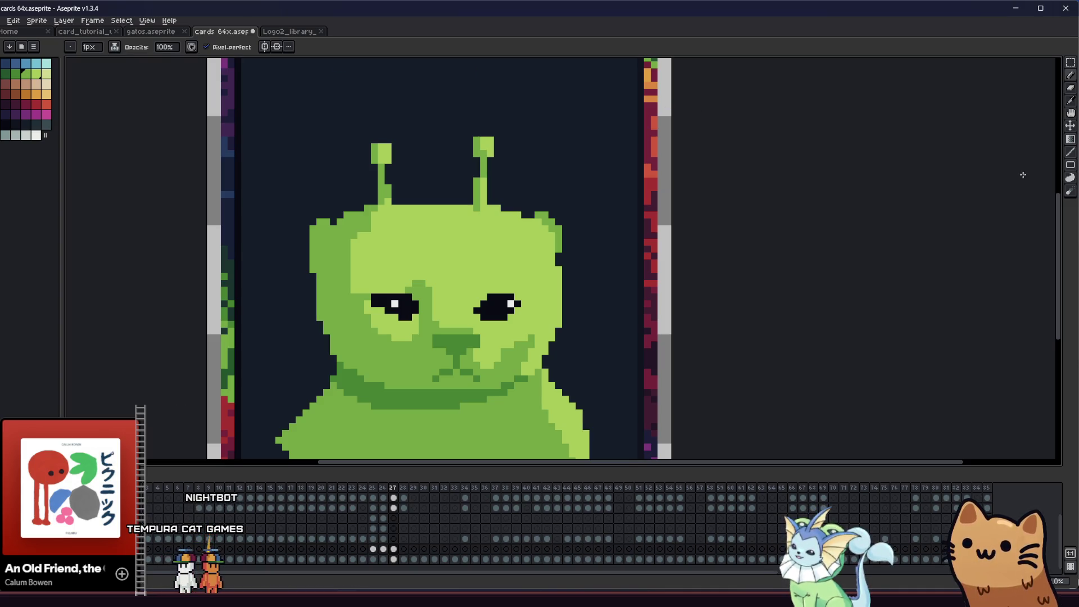
pyautogui.scroll(-5, 424, 302)
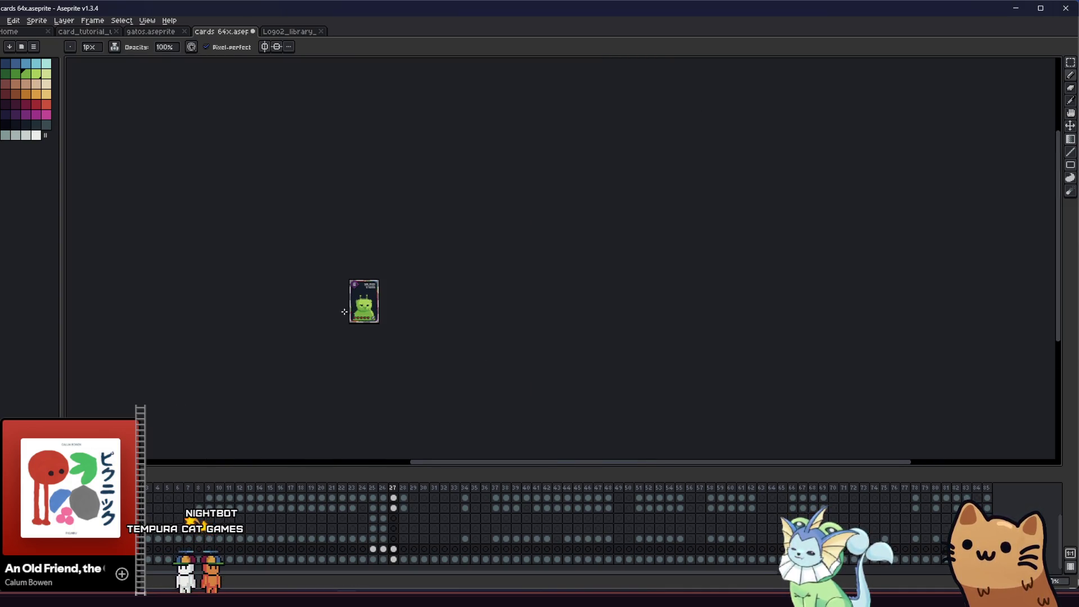
pyautogui.scroll(2, 305, 310)
pyautogui.scroll(1, 282, 299)
pyautogui.scroll(2, 312, 287)
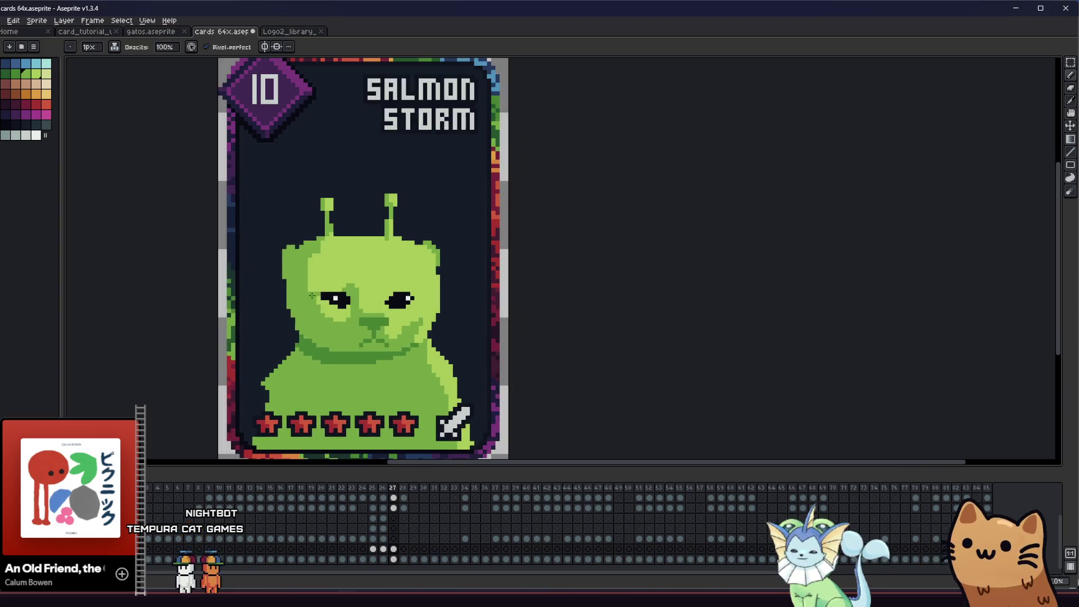
pyautogui.scroll(1, 343, 311)
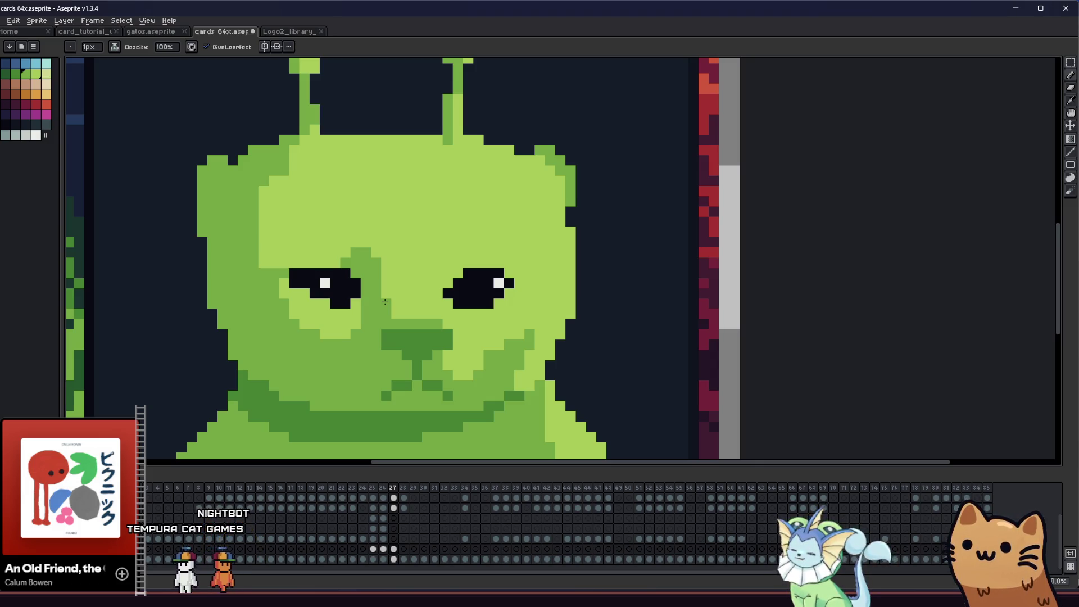
pyautogui.moveTo(313, 320); pyautogui.dragTo(375, 315)
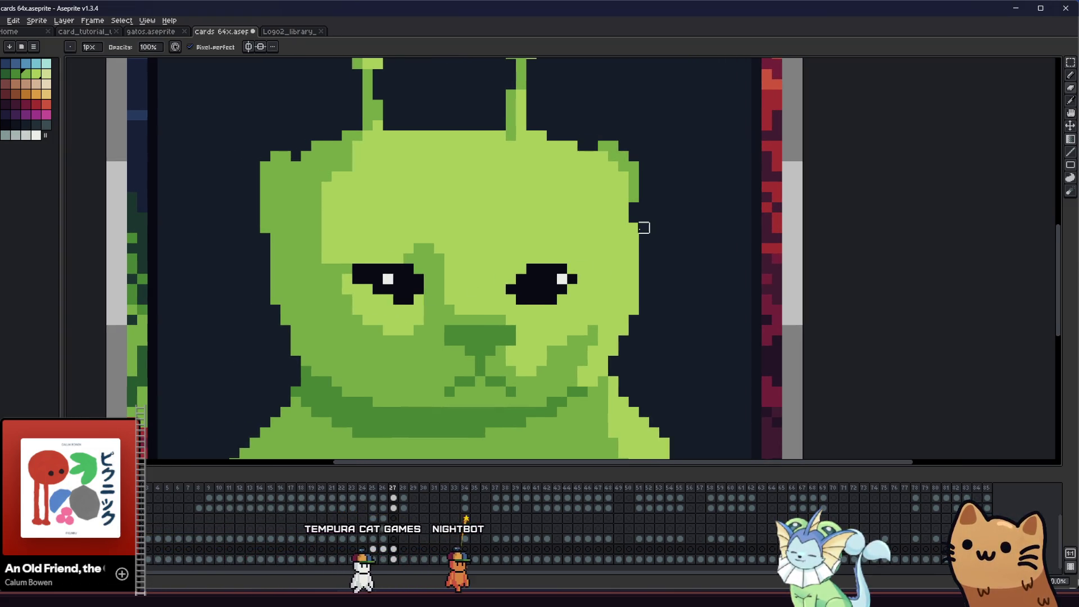
pyautogui.press('m')
pyautogui.moveTo(662, 119); pyautogui.dragTo(563, 235)
pyautogui.click(520, 268)
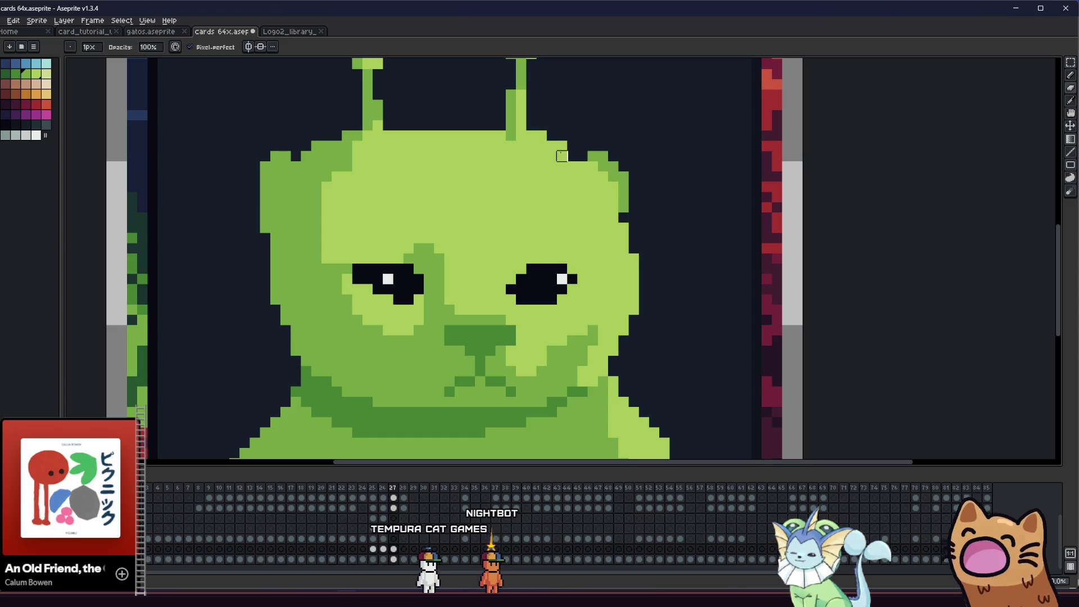
pyautogui.scroll(-4, 622, 177)
pyautogui.scroll(2, 379, 270)
pyautogui.press('m')
pyautogui.scroll(1, 379, 269)
# - Marquee the left ear and shift it lower and closer to the head, then deselect
pyautogui.moveTo(364, 188); pyautogui.dragTo(466, 275)
pyautogui.hotkey('ctrl', 'd')
pyautogui.press('u')
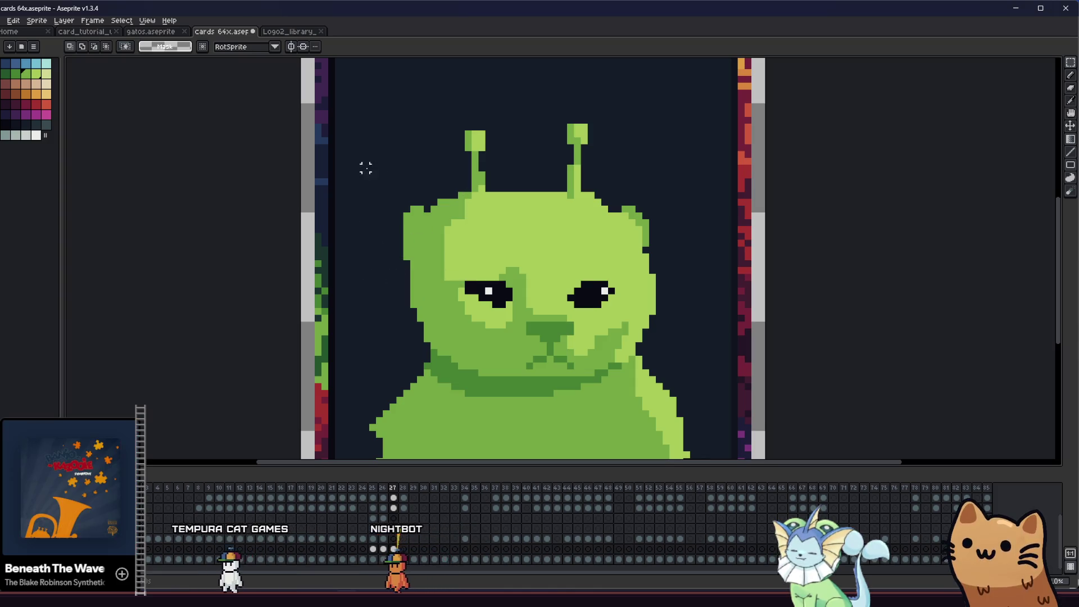
pyautogui.moveTo(363, 166); pyautogui.dragTo(449, 257)
pyautogui.hotkey('ctrl', 'z')
pyautogui.hotkey('ctrl', 'z')
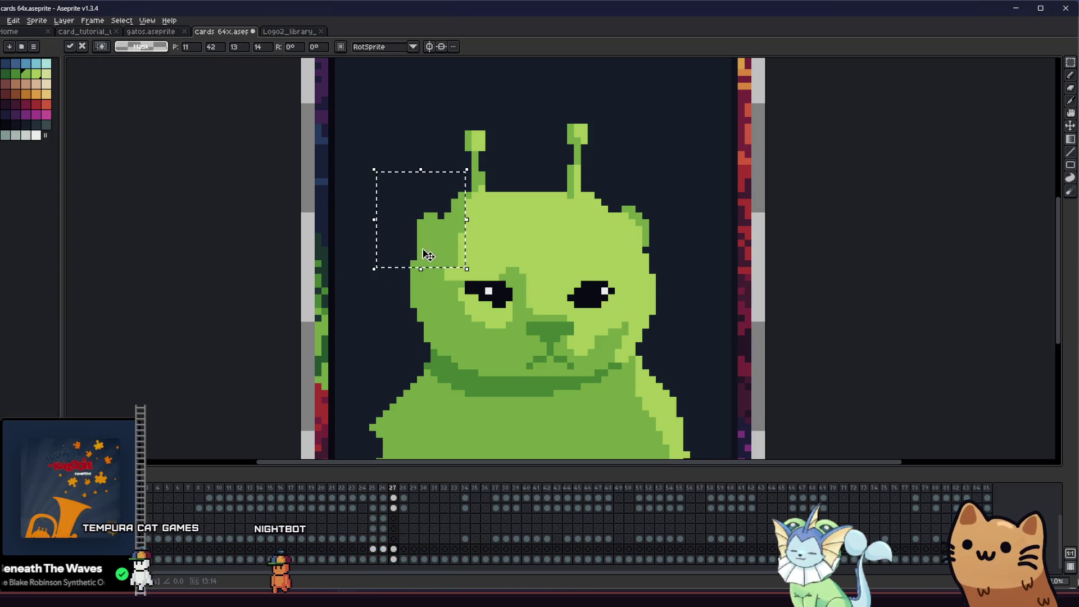
pyautogui.hotkey('ctrl', 'd')
pyautogui.press('b')
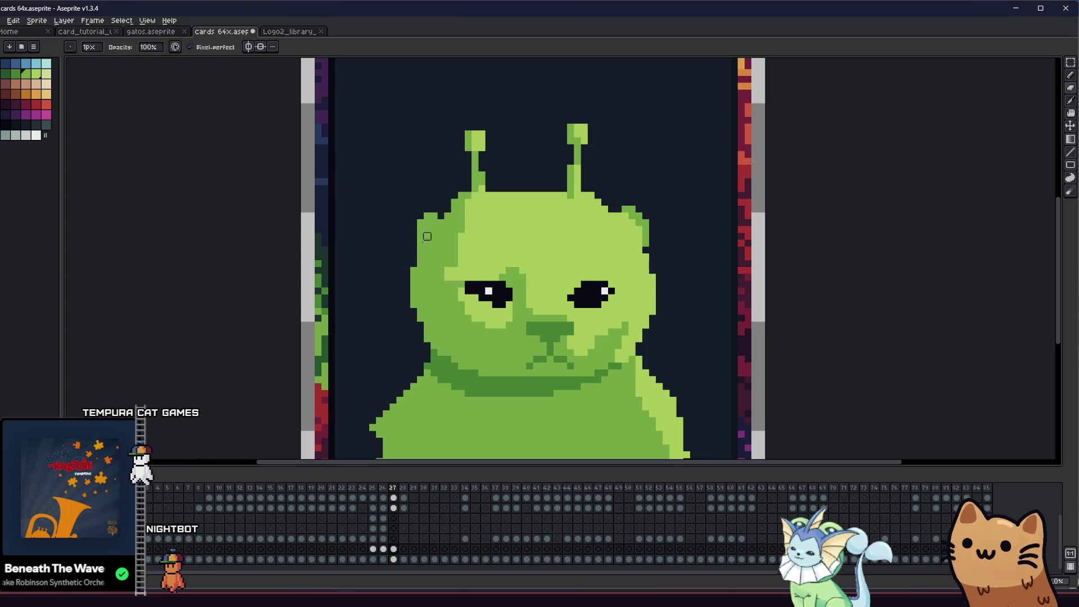
pyautogui.scroll(-2, 356, 284)
pyautogui.moveTo(361, 291)
pyautogui.mouseDown()
pyautogui.moveTo(316, 295)
pyautogui.moveTo(344, 308)
pyautogui.mouseUp()
pyautogui.scroll(1, 344, 308)
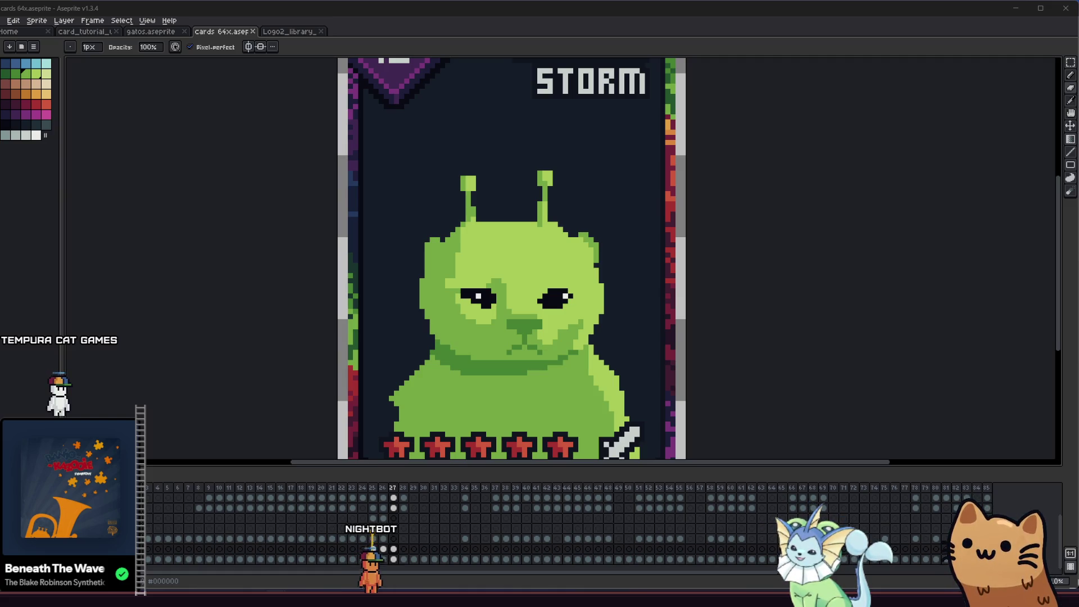
pyautogui.moveTo(295, 261); pyautogui.dragTo(333, 258)
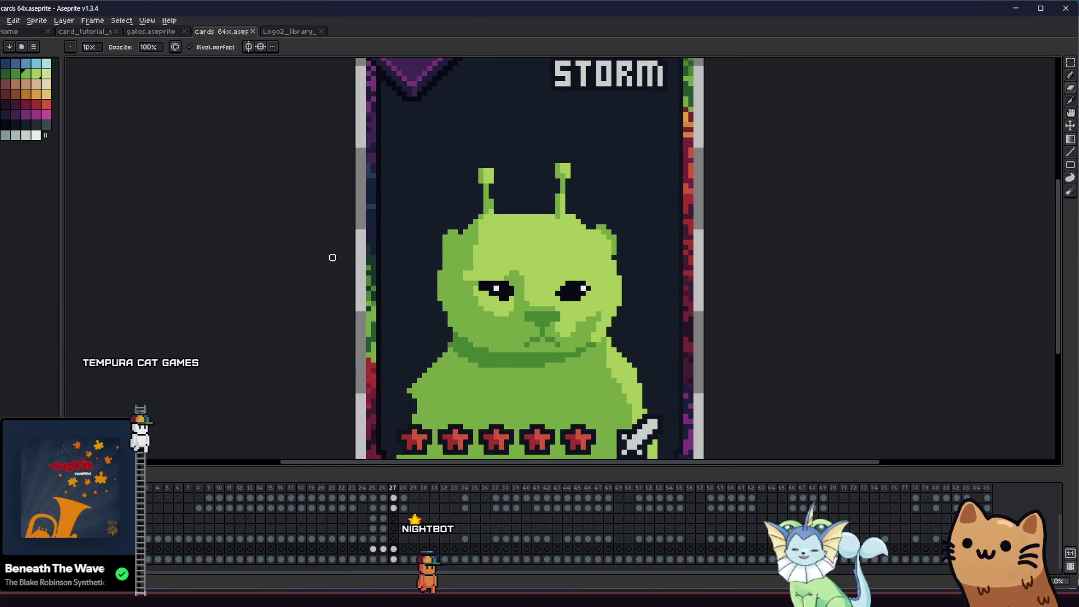
pyautogui.moveTo(356, 272); pyautogui.dragTo(295, 272)
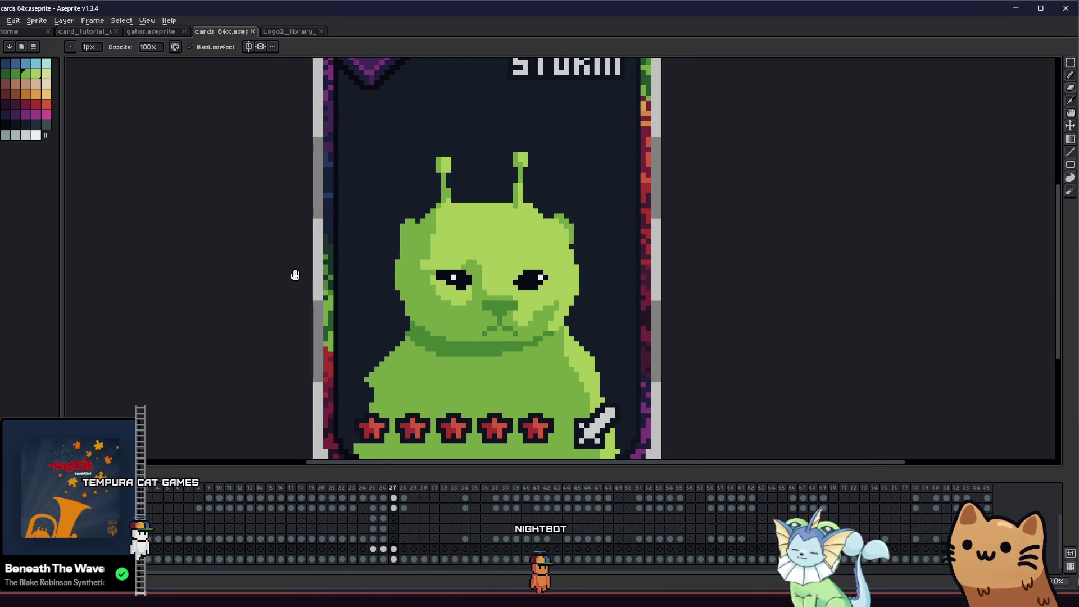
pyautogui.scroll(1, 444, 301)
pyautogui.scroll(1, 515, 341)
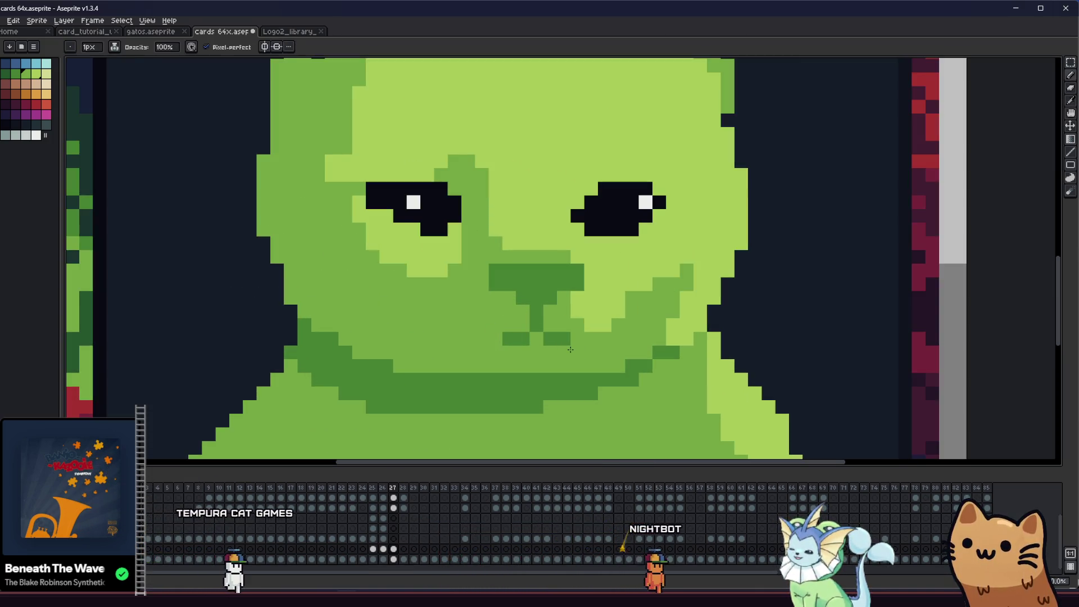
pyautogui.scroll(-1, 563, 354)
pyautogui.scroll(1, 563, 352)
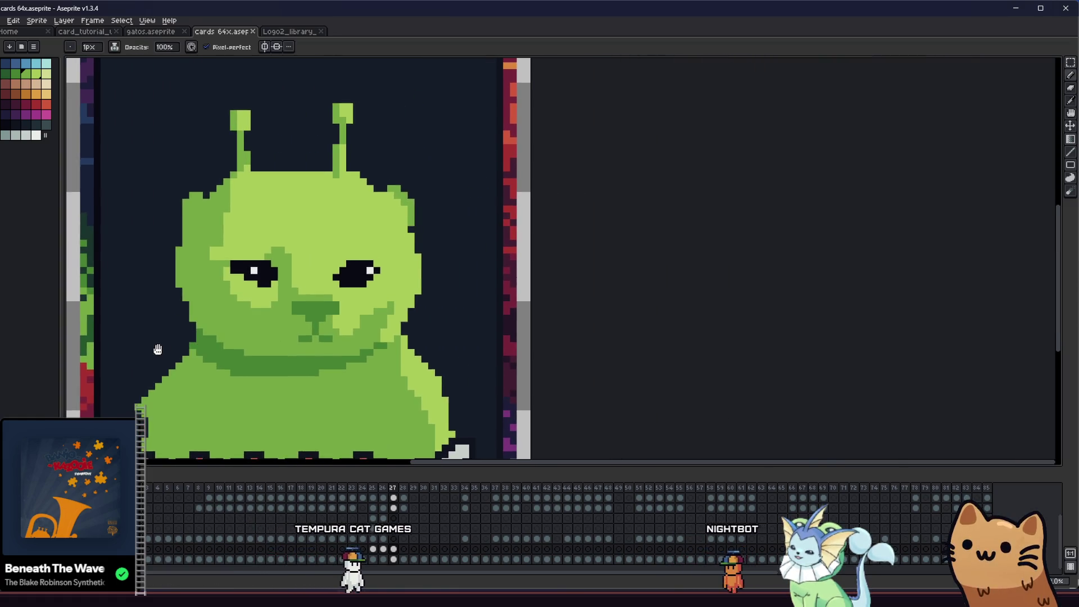
pyautogui.scroll(-5, 245, 338)
pyautogui.press('i')
pyautogui.moveTo(164, 345); pyautogui.dragTo(259, 340)
pyautogui.scroll(1, 340, 315)
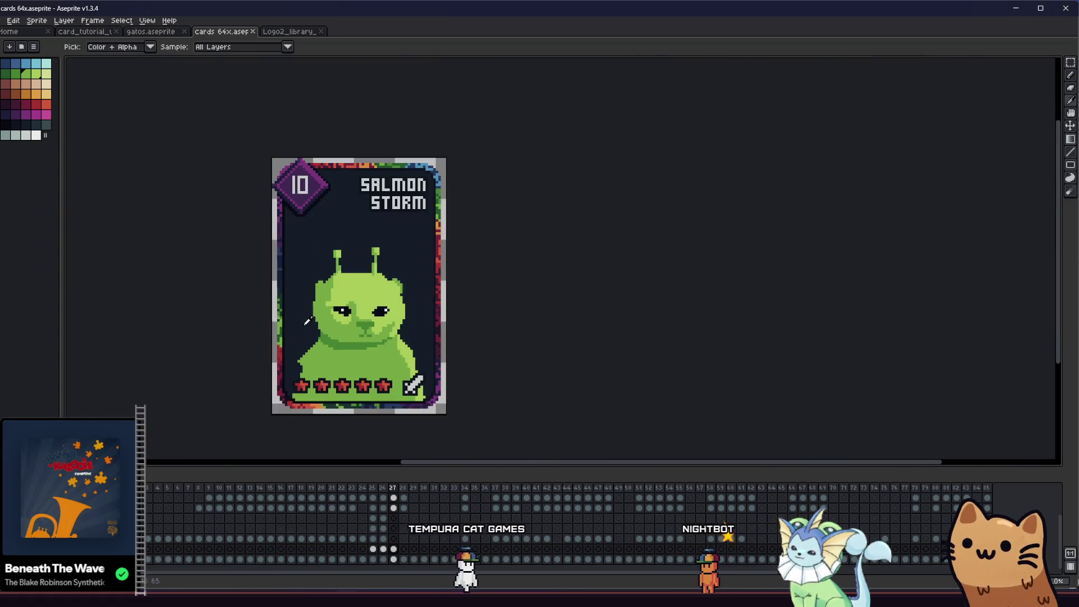
pyautogui.scroll(2, 340, 315)
pyautogui.scroll(2, 339, 315)
pyautogui.press('b')
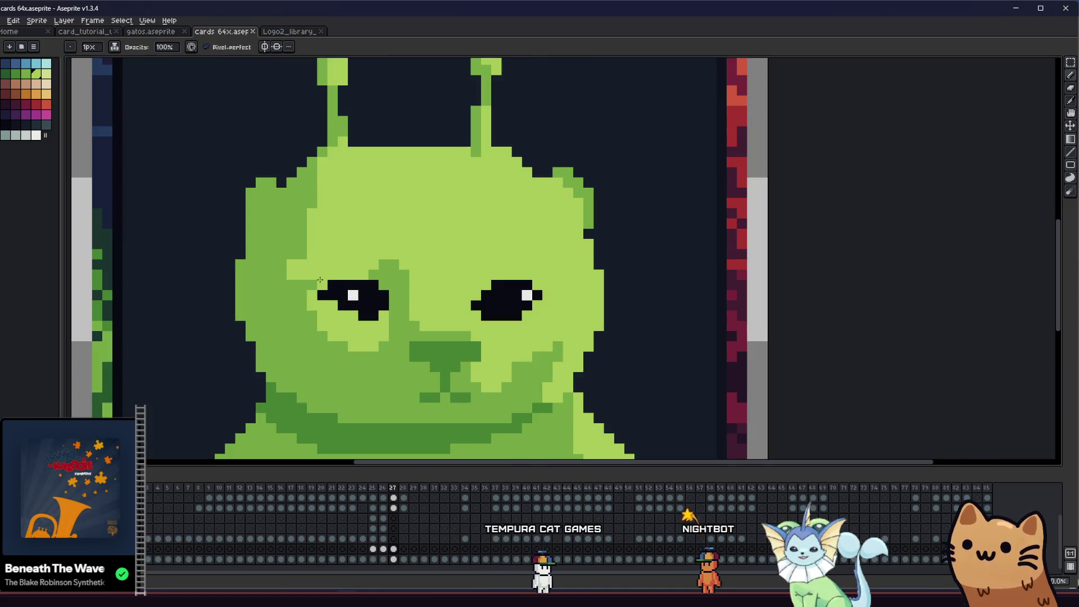
pyautogui.scroll(-3, 212, 306)
pyautogui.moveTo(205, 335); pyautogui.dragTo(78, 337)
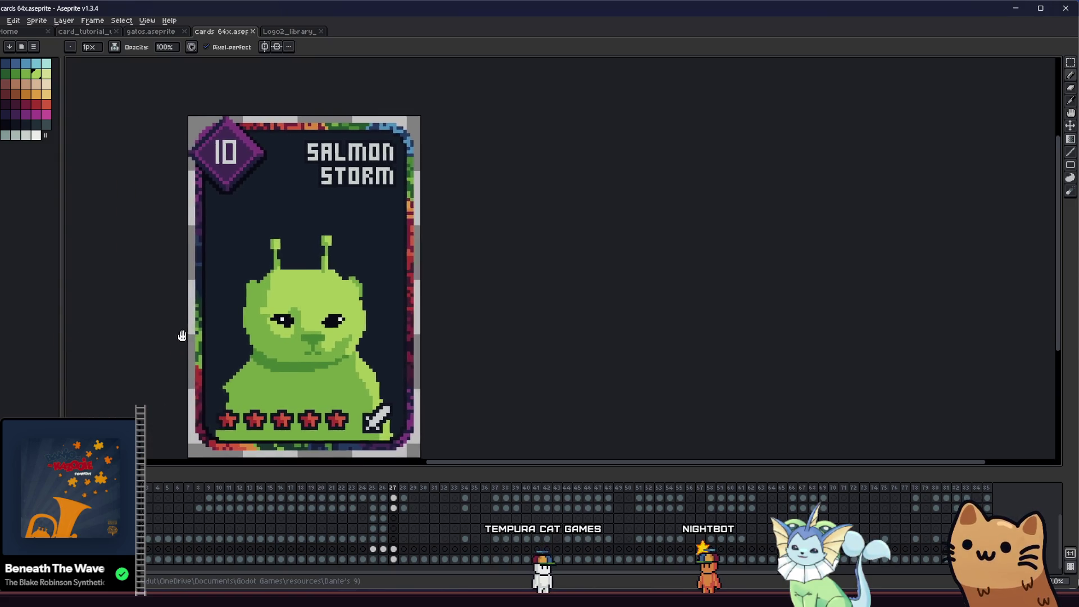
pyautogui.moveTo(78, 337); pyautogui.dragTo(279, 339)
pyautogui.scroll(1, 363, 366)
pyautogui.press('i')
pyautogui.scroll(1, 371, 369)
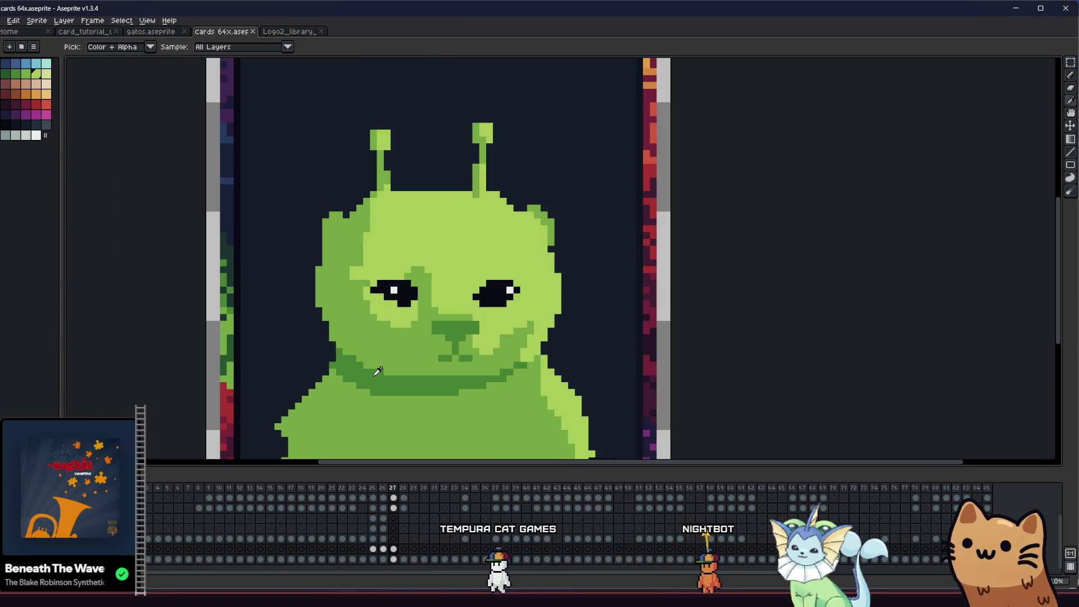
pyautogui.scroll(1, 377, 371)
pyautogui.press('b')
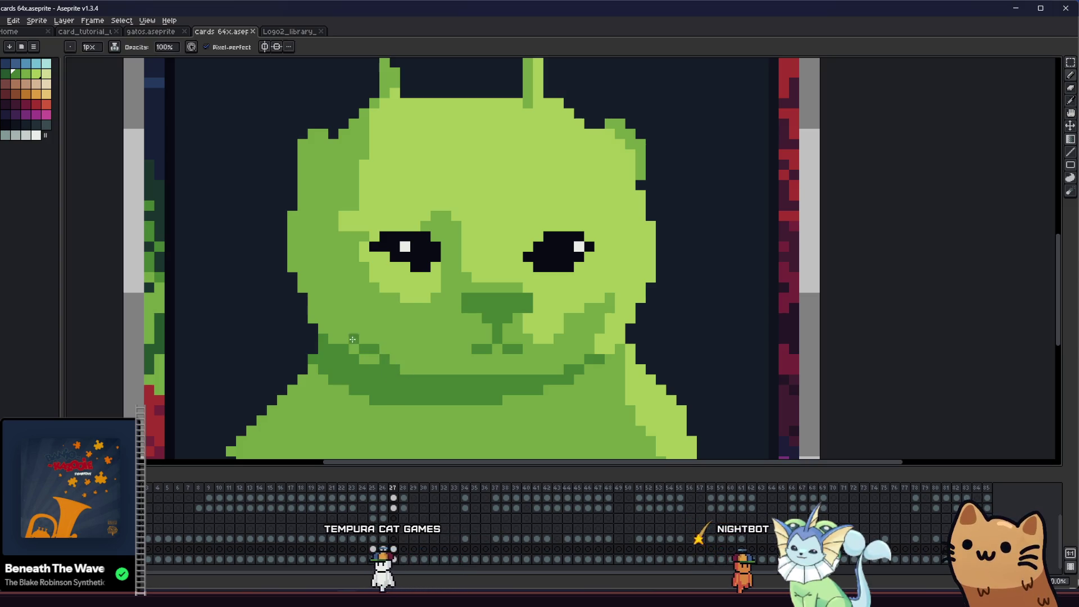
pyautogui.press('g')
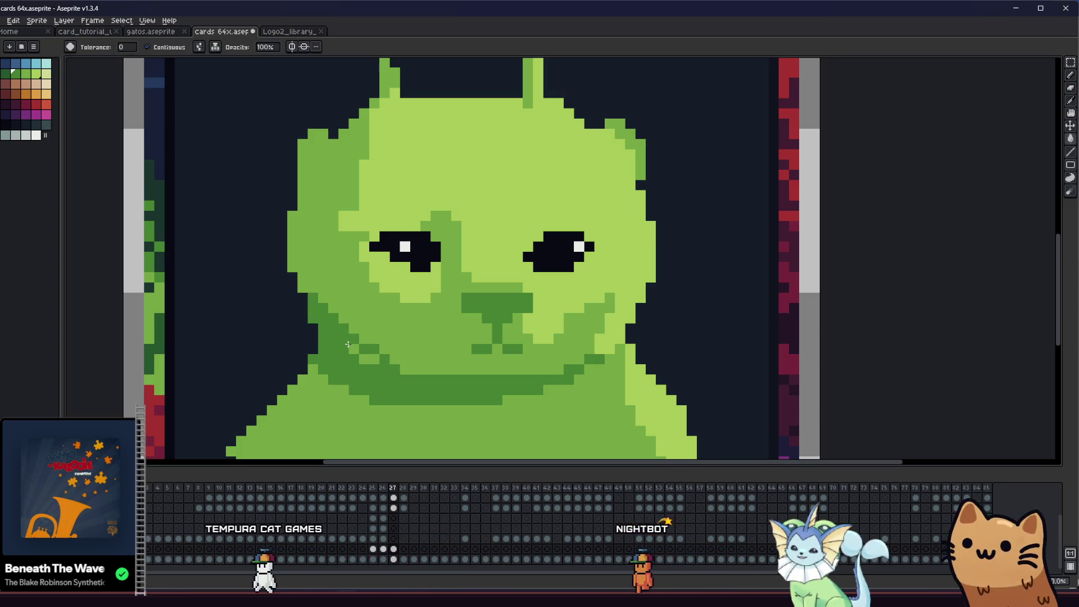
pyautogui.press('i')
pyautogui.press('b')
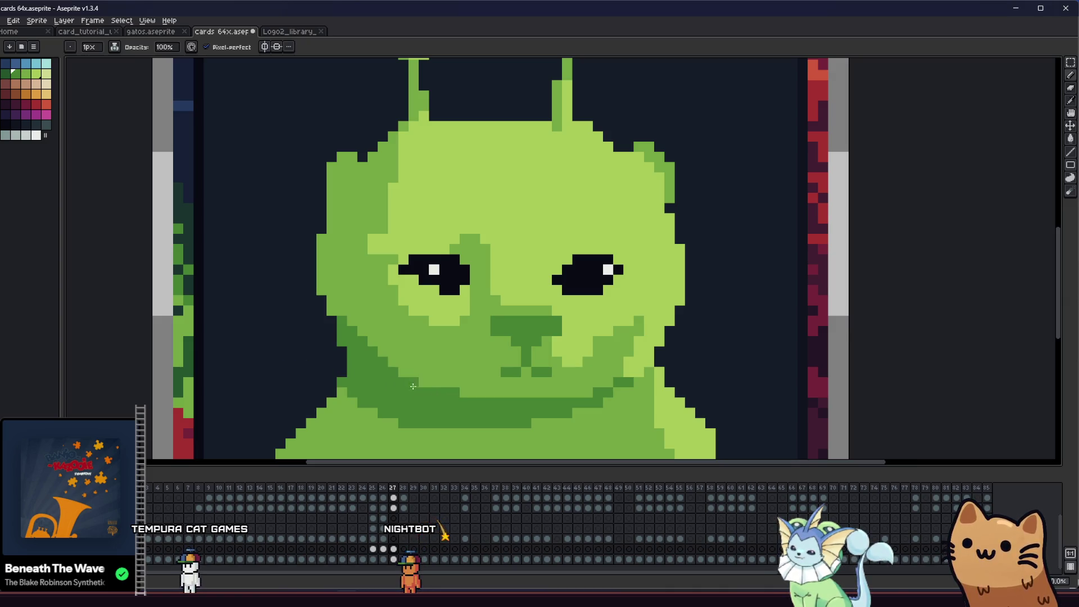
pyautogui.scroll(-1, 426, 386)
pyautogui.scroll(1, 397, 406)
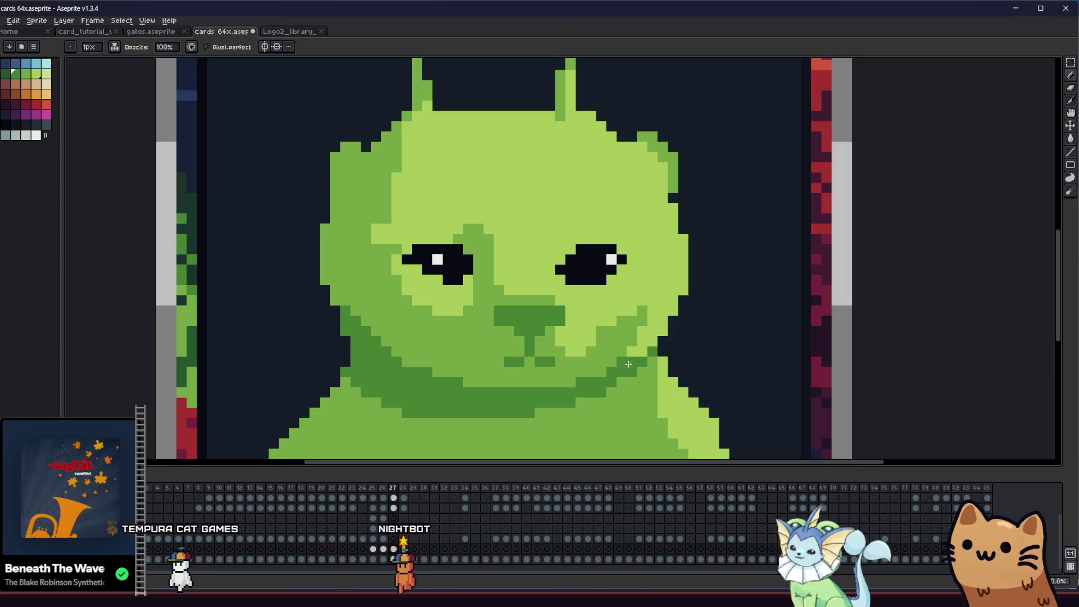
pyautogui.scroll(-1, 640, 356)
pyautogui.scroll(-2, 640, 356)
pyautogui.moveTo(506, 386)
pyautogui.mouseDown()
pyautogui.moveTo(180, 378)
pyautogui.moveTo(148, 373)
pyautogui.moveTo(156, 366)
pyautogui.mouseUp()
pyautogui.scroll(-2, 283, 342)
pyautogui.scroll(2, 283, 343)
pyautogui.scroll(2, 283, 342)
pyautogui.scroll(1, 283, 343)
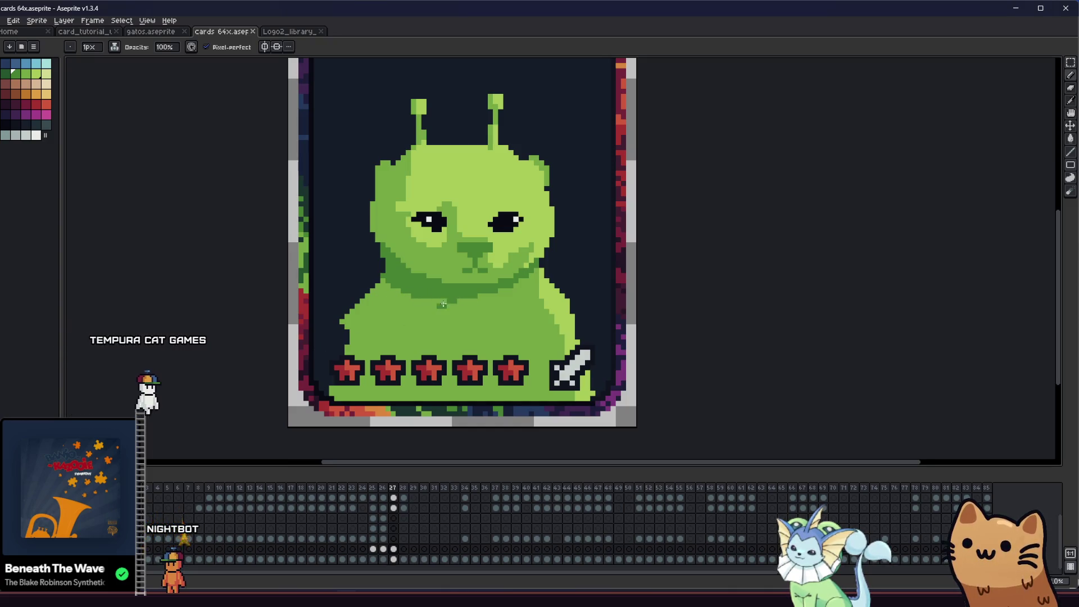
# - Bucket-fill the dark green body shading patch light green and pan to check the card
pyautogui.press('g')
pyautogui.scroll(-1, 371, 332)
pyautogui.scroll(1, 471, 324)
pyautogui.press('b')
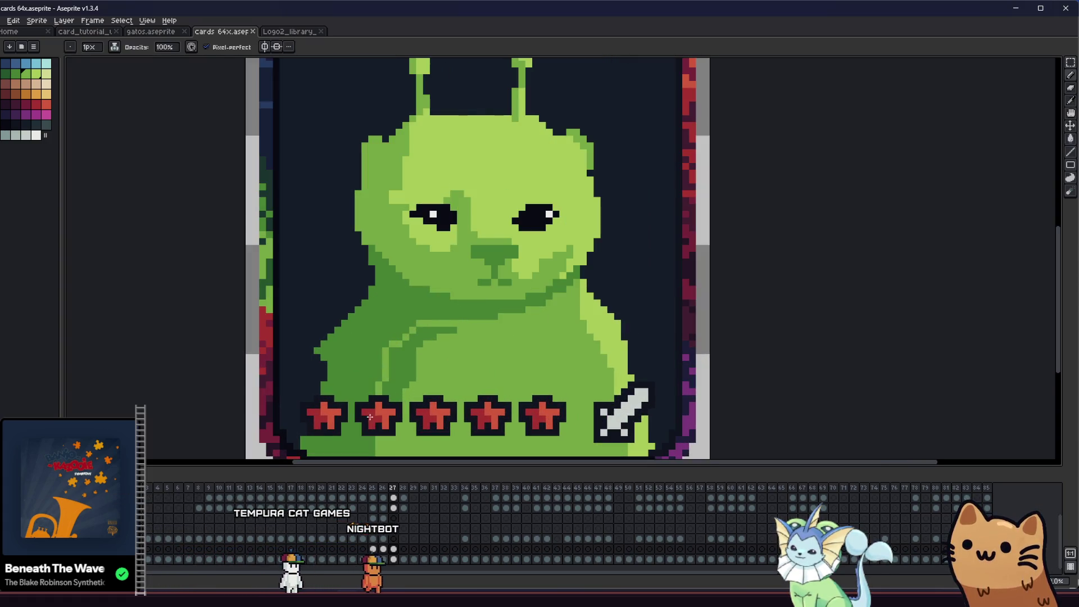
pyautogui.press('g')
pyautogui.click(385, 358)
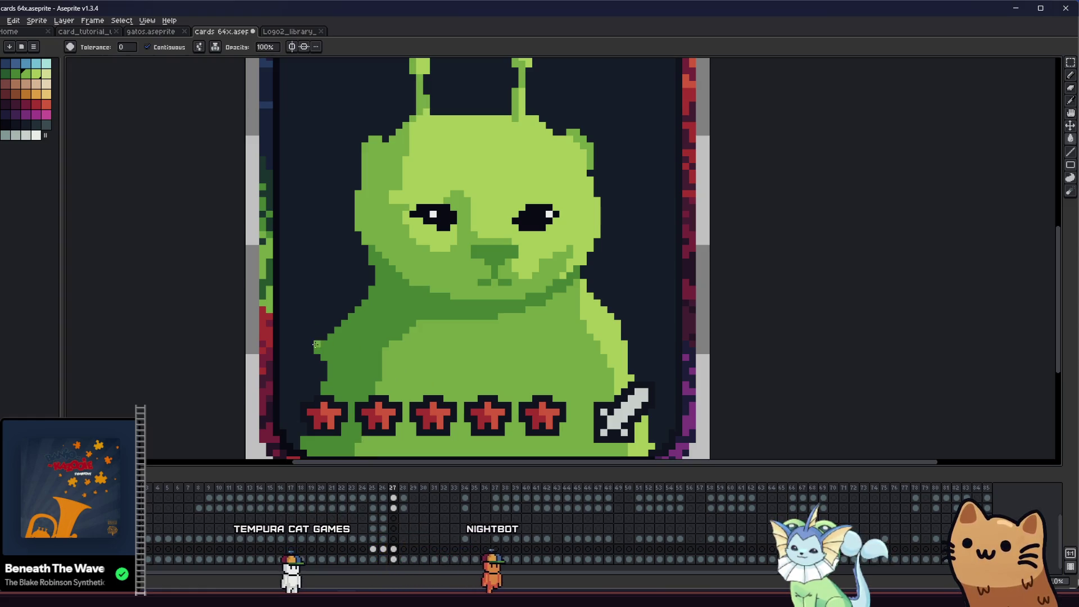
pyautogui.press('b')
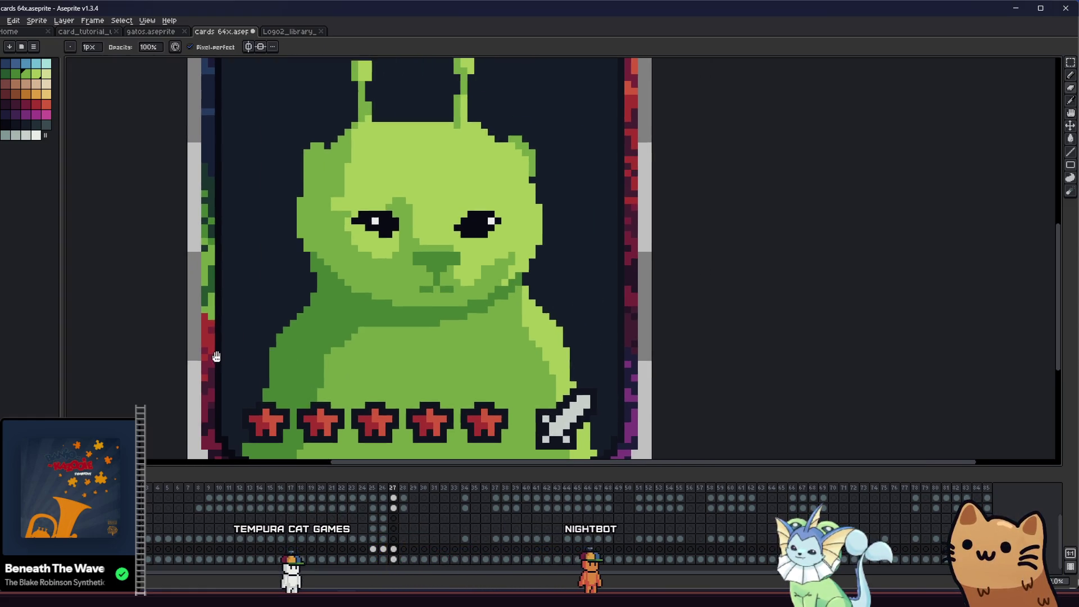
pyautogui.scroll(-4, 322, 365)
pyautogui.moveTo(150, 329)
pyautogui.mouseDown()
pyautogui.moveTo(304, 372)
pyautogui.moveTo(344, 360)
pyautogui.moveTo(264, 333)
pyautogui.mouseUp()
pyautogui.scroll(2, 323, 355)
pyautogui.moveTo(323, 354)
pyautogui.mouseDown()
pyautogui.moveTo(201, 356)
pyautogui.moveTo(219, 359)
pyautogui.mouseUp()
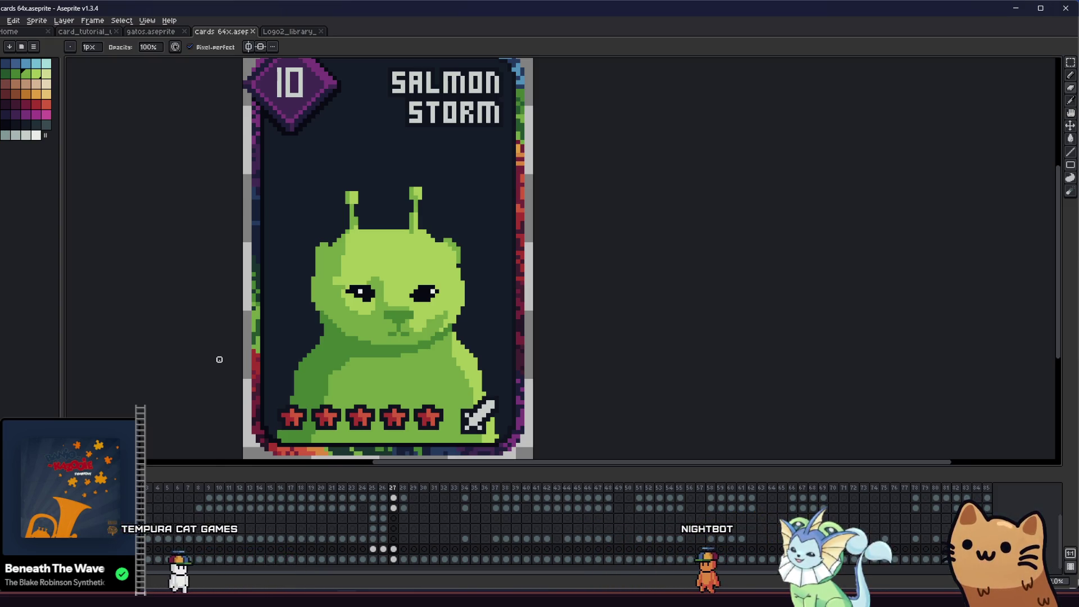
# - Marquee the cat's right eye and drag it one pixel to the right
pyautogui.moveTo(220, 360); pyautogui.dragTo(298, 349)
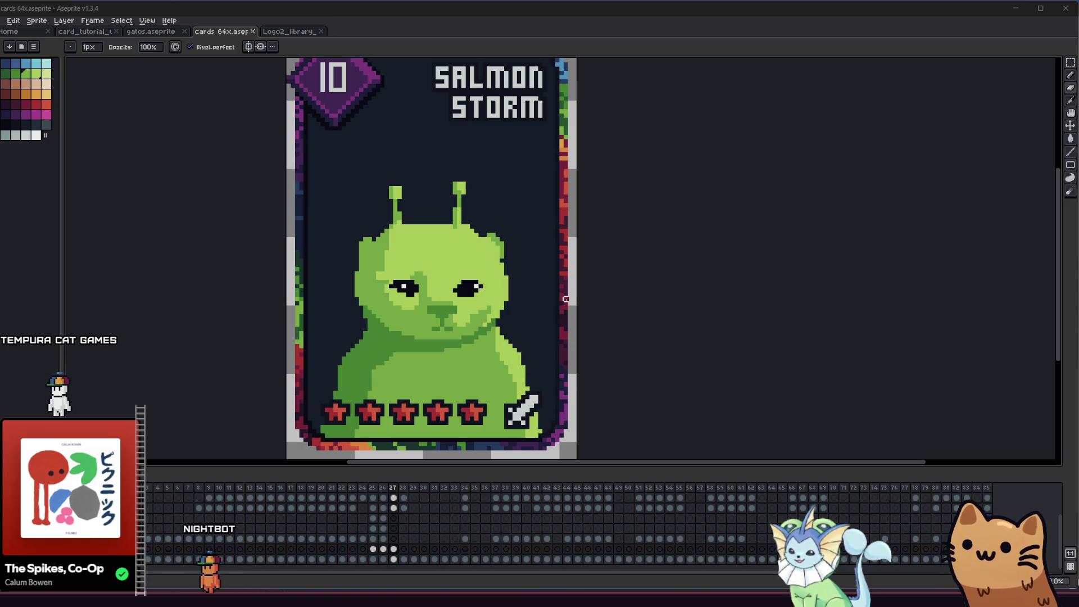
pyautogui.moveTo(511, 261); pyautogui.dragTo(506, 256)
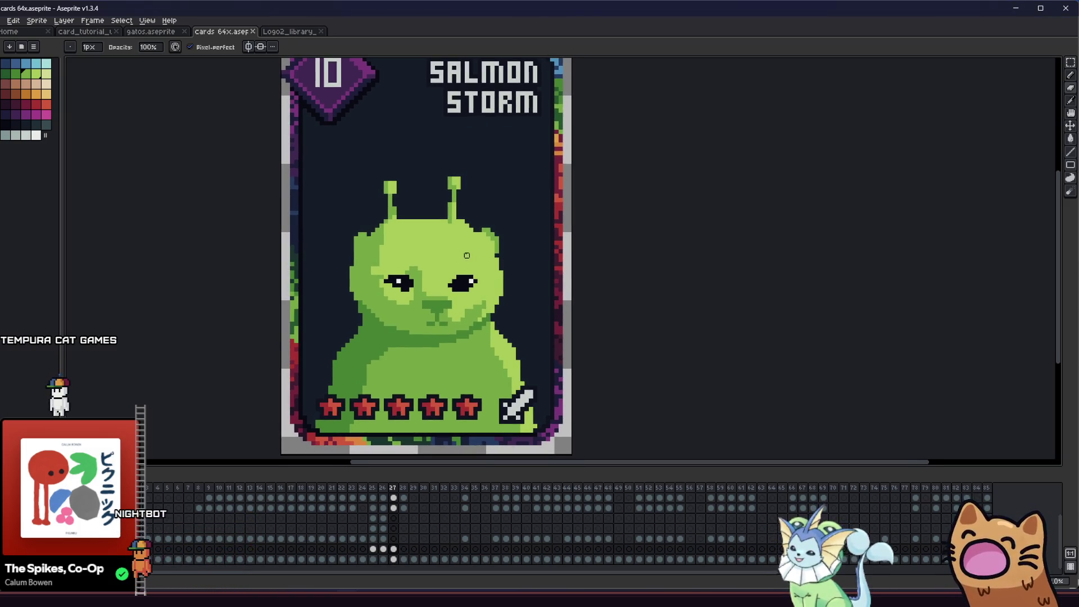
pyautogui.press('m')
pyautogui.scroll(1, 447, 280)
pyautogui.scroll(2, 448, 279)
pyautogui.scroll(1, 448, 280)
pyautogui.moveTo(427, 258)
pyautogui.mouseDown()
pyautogui.moveTo(524, 314)
pyautogui.moveTo(485, 304)
pyautogui.mouseUp()
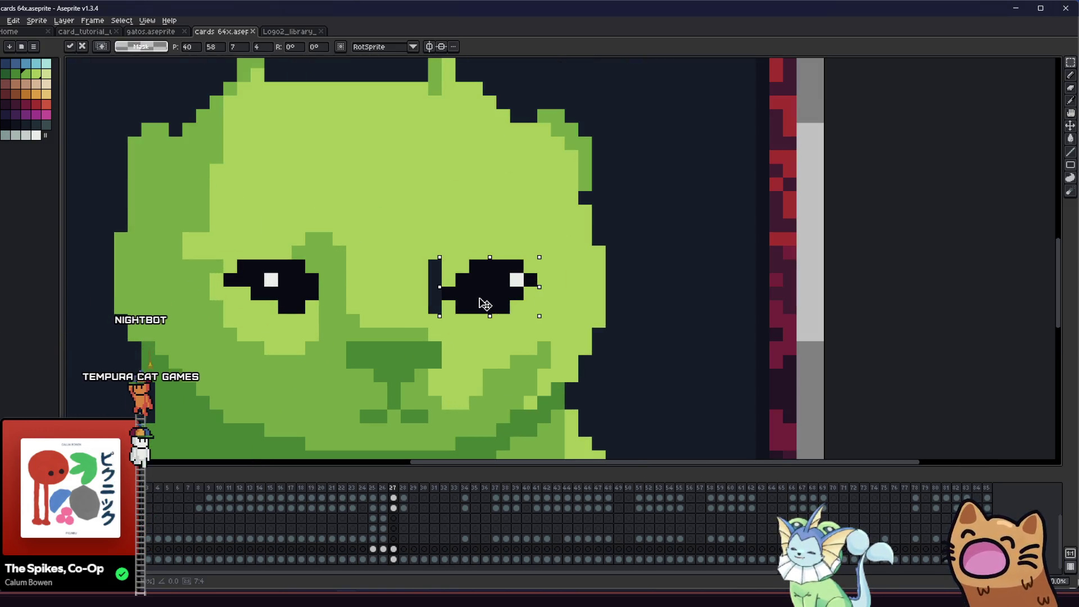
# - Nudge the selected right eye down one pixel and drop the selection
pyautogui.press('Down')
pyautogui.click(393, 280)
pyautogui.press('g')
pyautogui.scroll(-1, 393, 280)
pyautogui.scroll(-1, 338, 320)
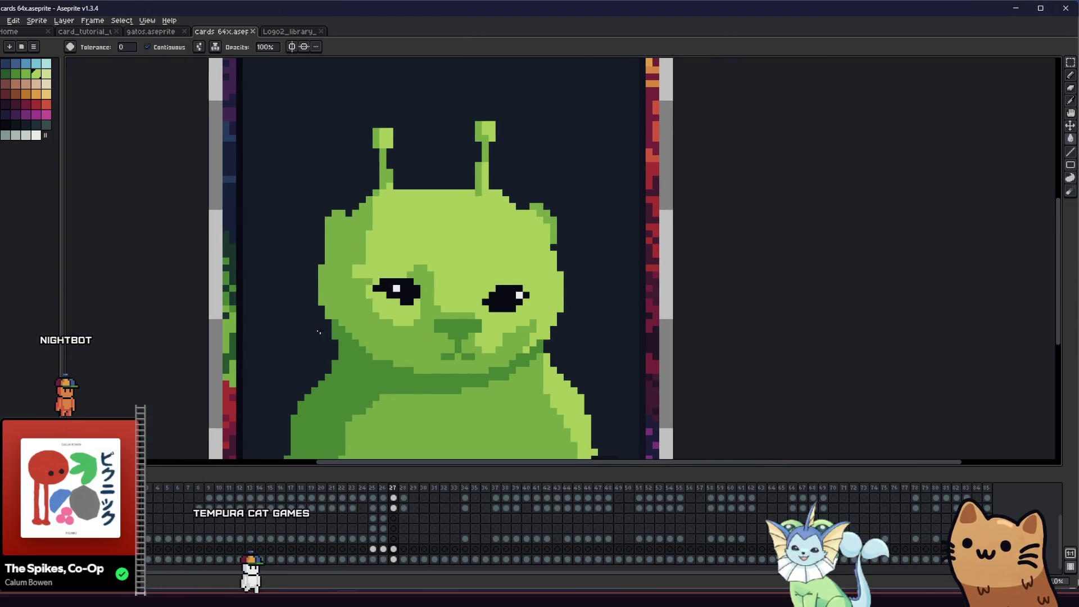
# - Marquee the left eye and move it down one pixel, leaving a dark strip above it
pyautogui.press('m')
pyautogui.scroll(2, 347, 275)
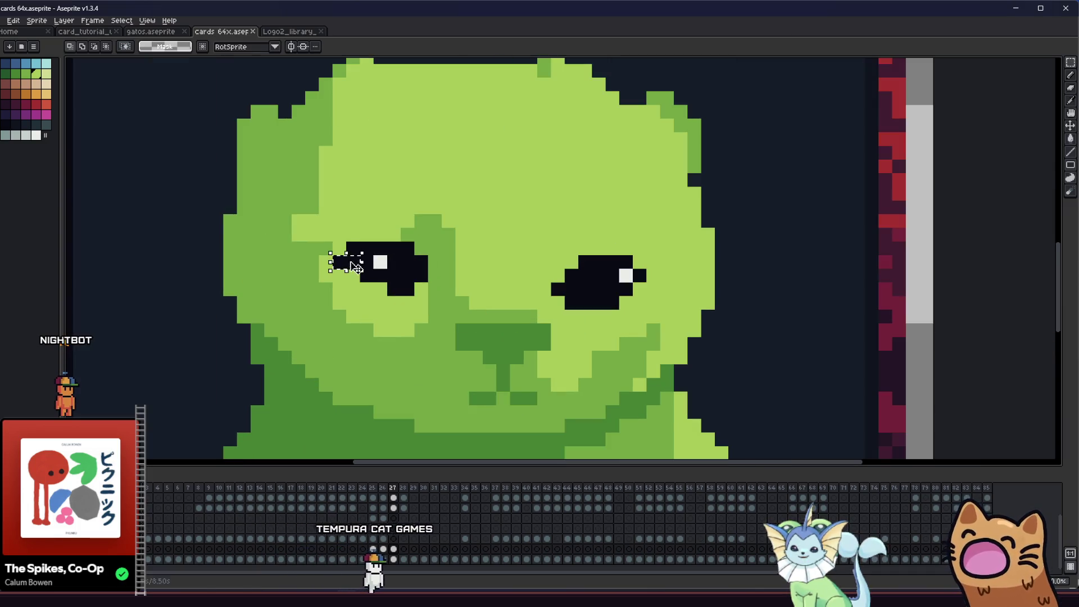
pyautogui.moveTo(333, 242); pyautogui.dragTo(418, 294)
pyautogui.press('Down')
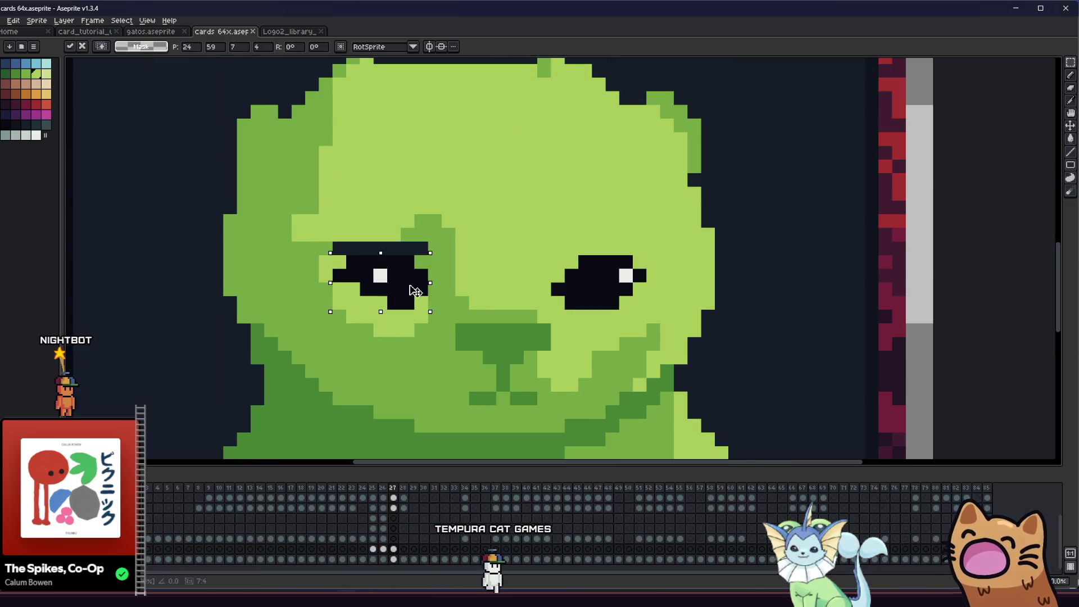
pyautogui.hotkey('ctrl', 'z')
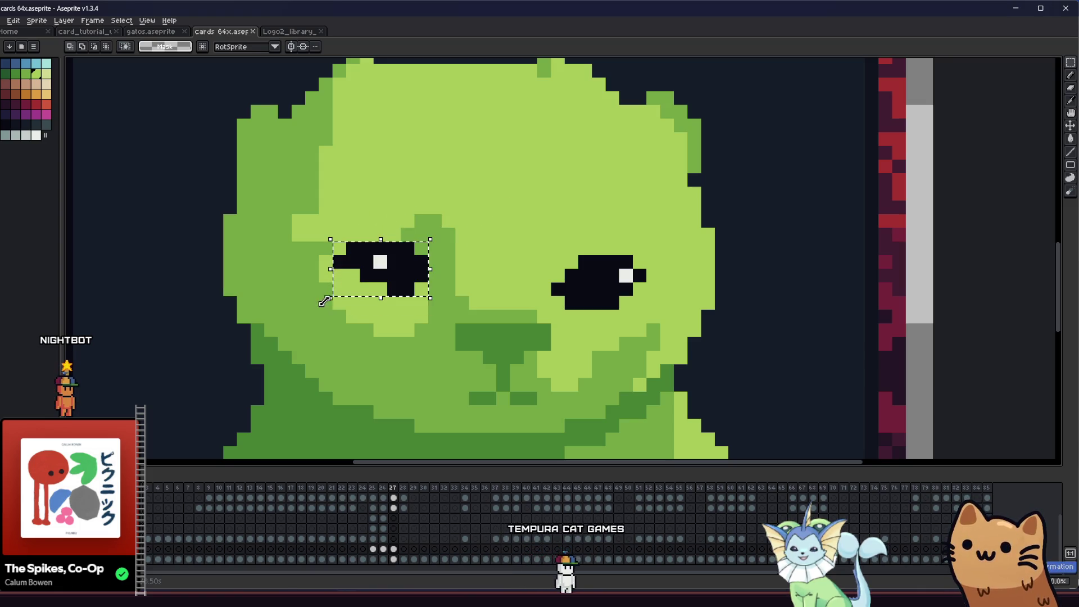
pyautogui.moveTo(333, 214); pyautogui.dragTo(468, 296)
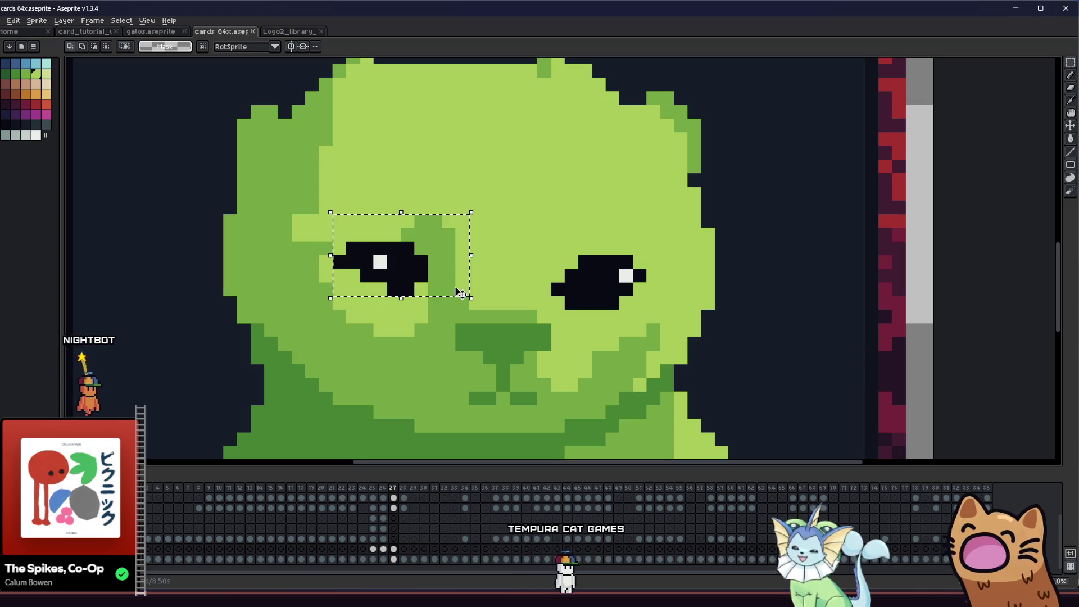
pyautogui.press('Down')
pyautogui.scroll(-3, 530, 221)
pyautogui.press('i')
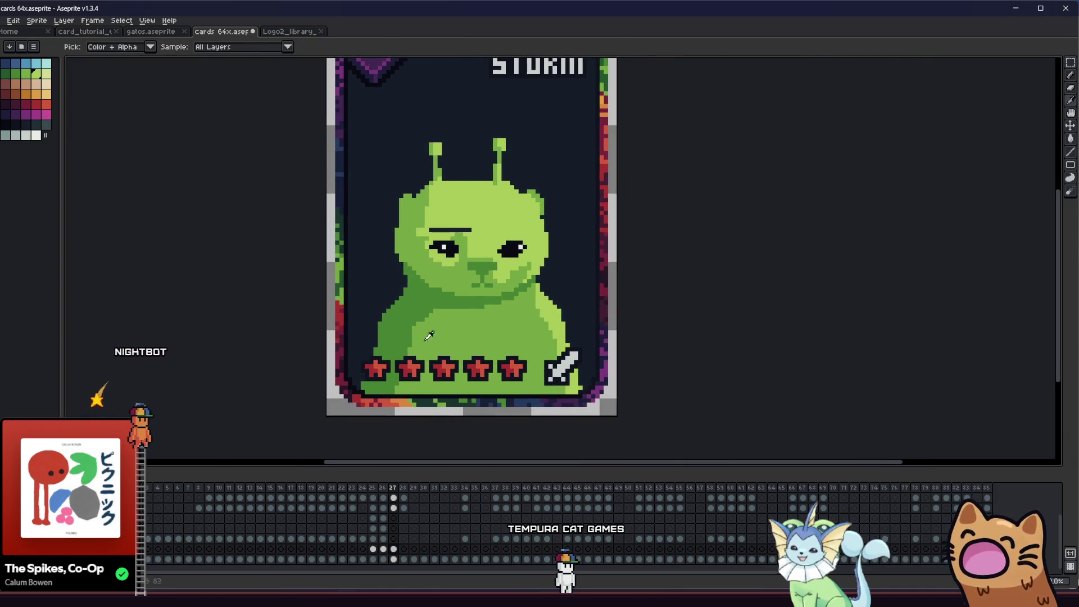
pyautogui.scroll(1, 471, 201)
# - Save the card, pan to the cat's face close-up and ready the bucket and marquee for edits
pyautogui.press('v')
pyautogui.hotkey('ctrl', 's')
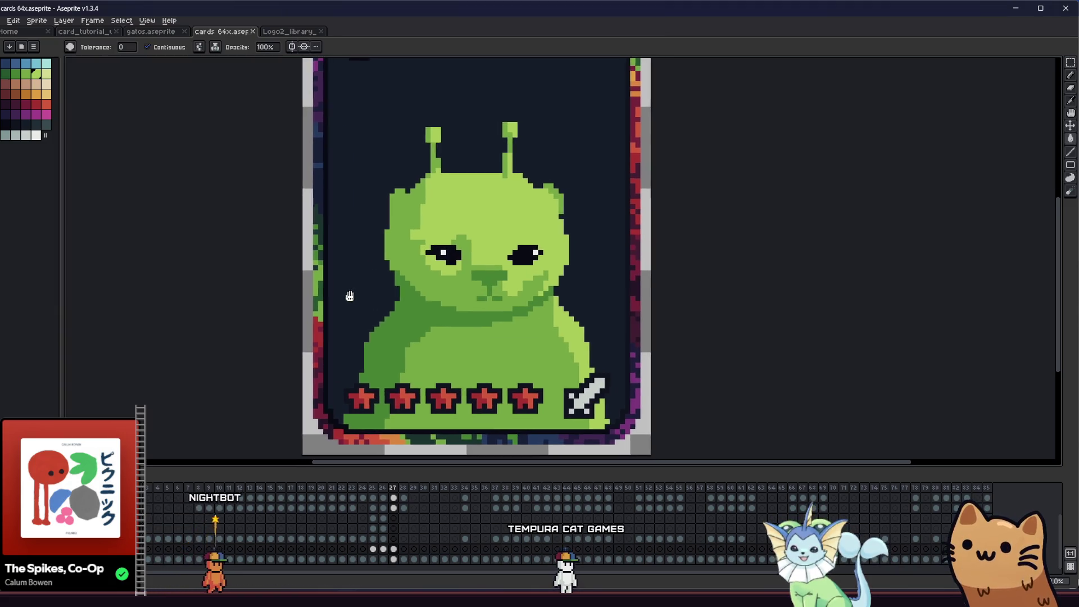
pyautogui.moveTo(364, 291); pyautogui.dragTo(326, 330)
pyautogui.press('g')
pyautogui.scroll(2, 344, 329)
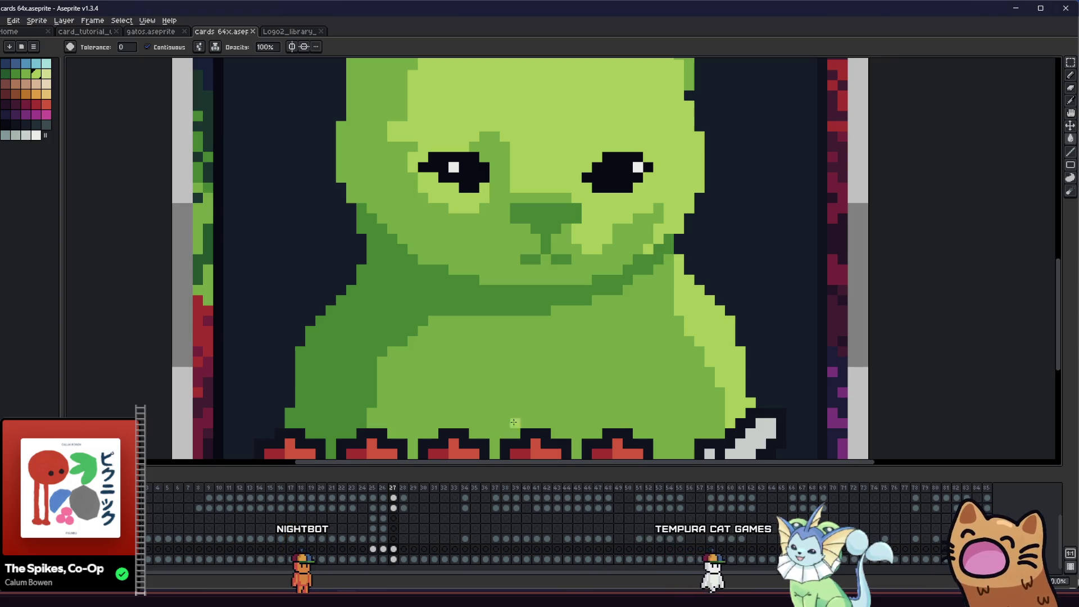
pyautogui.scroll(-2, 494, 300)
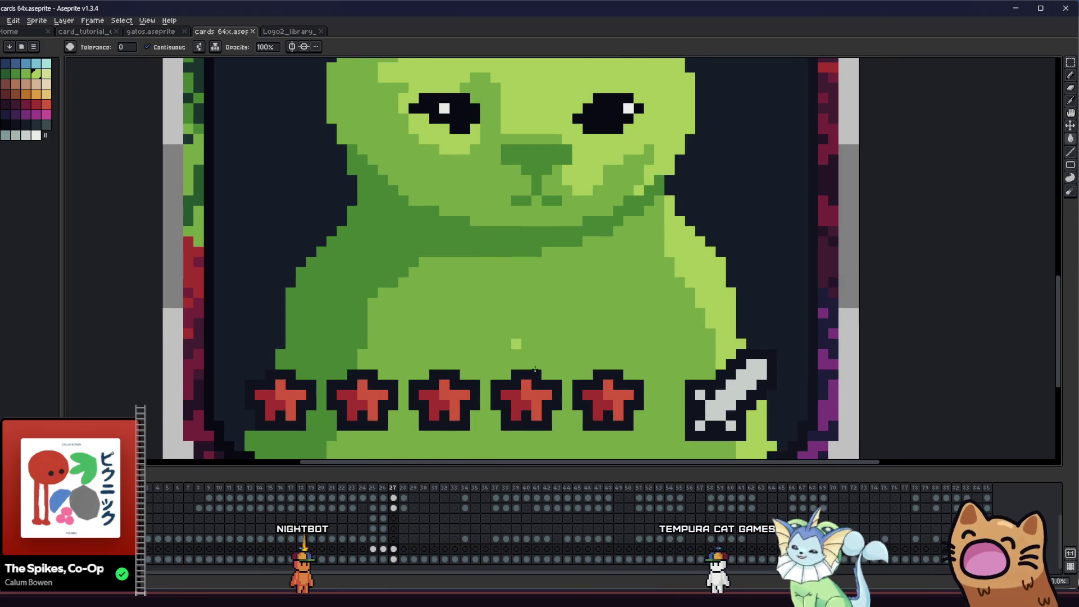
pyautogui.scroll(-4, 493, 295)
pyautogui.scroll(-3, 535, 209)
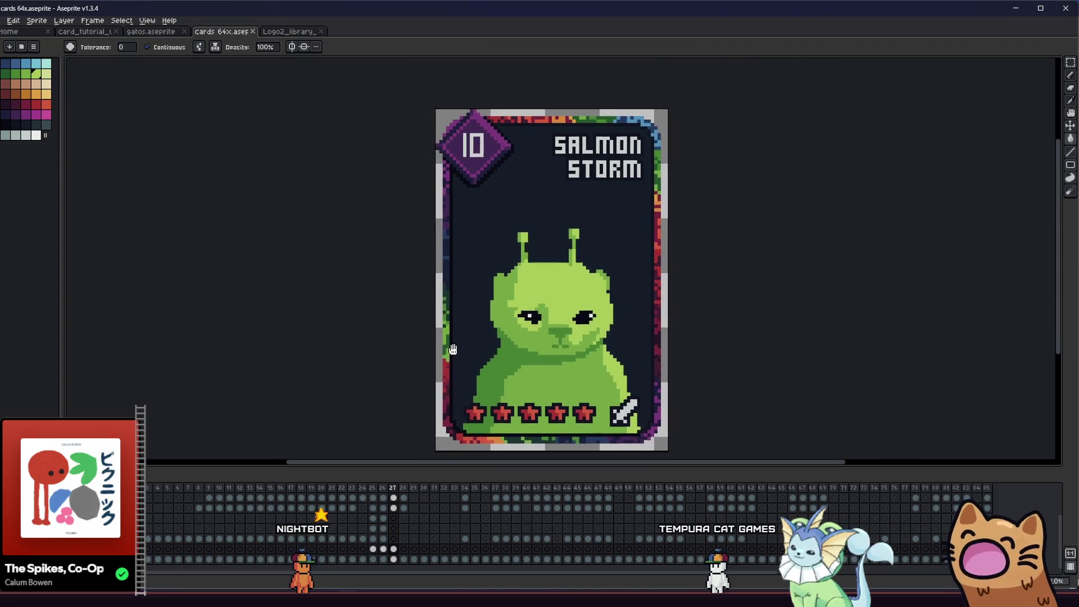
pyautogui.scroll(-4, 424, 312)
pyautogui.scroll(3, 424, 313)
pyautogui.scroll(2, 430, 316)
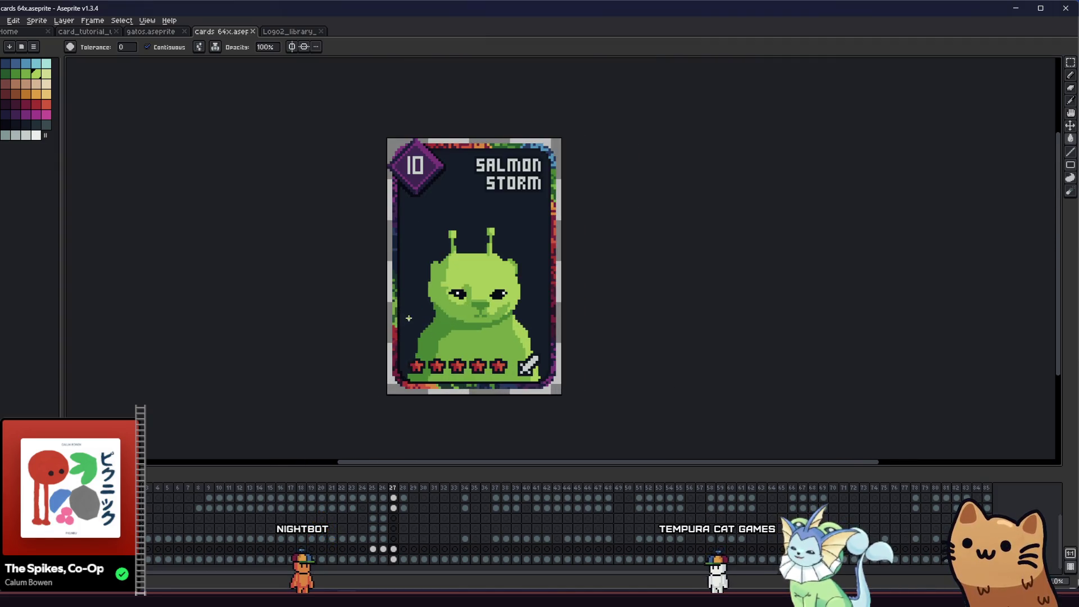
pyautogui.hscroll(-1, 540, 304)
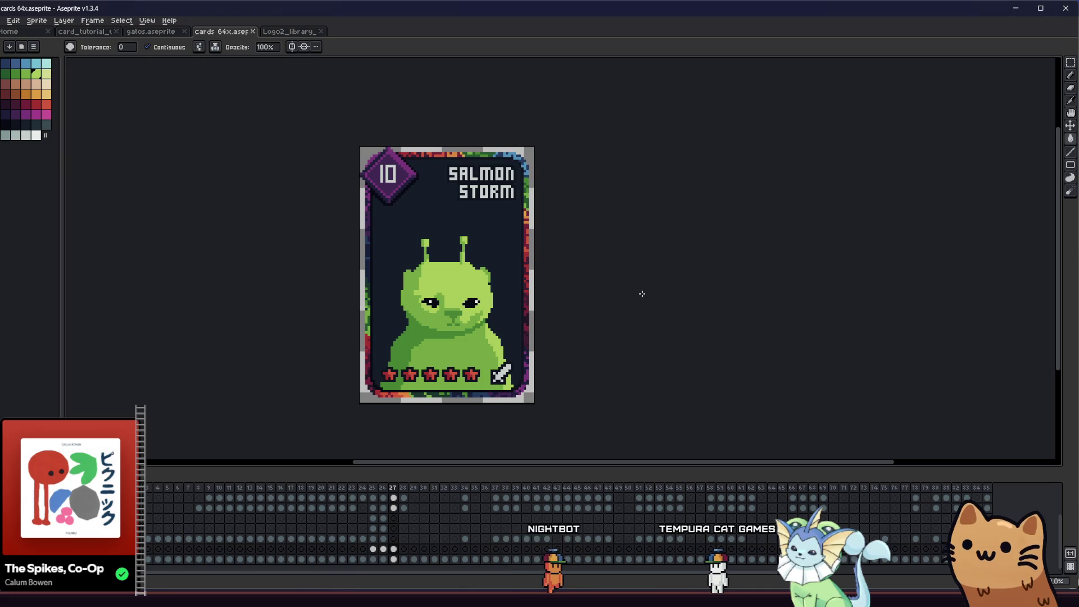
pyautogui.scroll(2, 451, 306)
pyautogui.hscroll(-1, 438, 321)
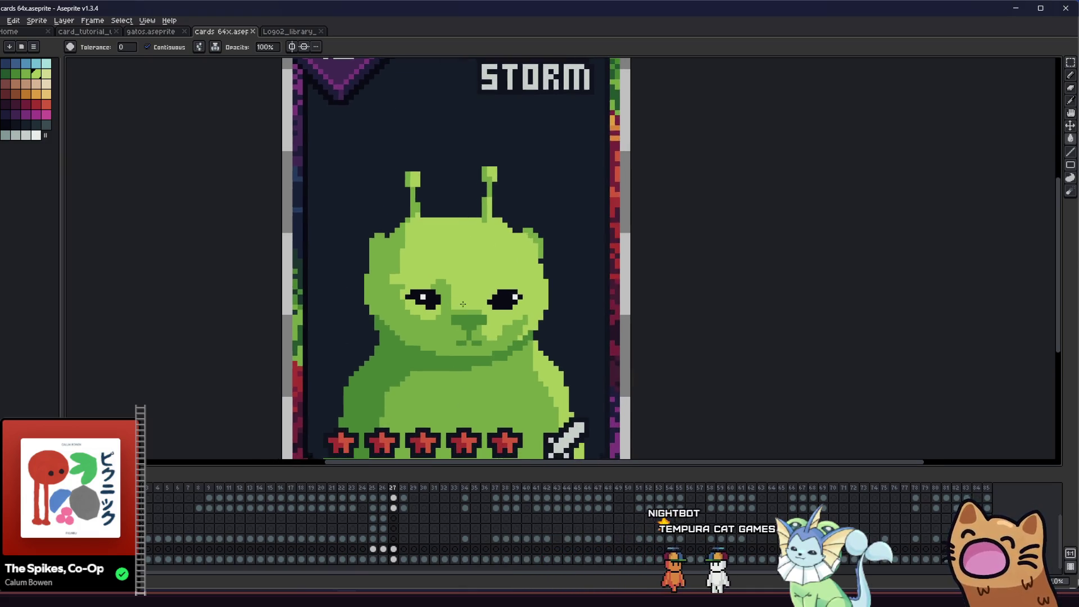
pyautogui.scroll(1, 439, 331)
pyautogui.press('m')
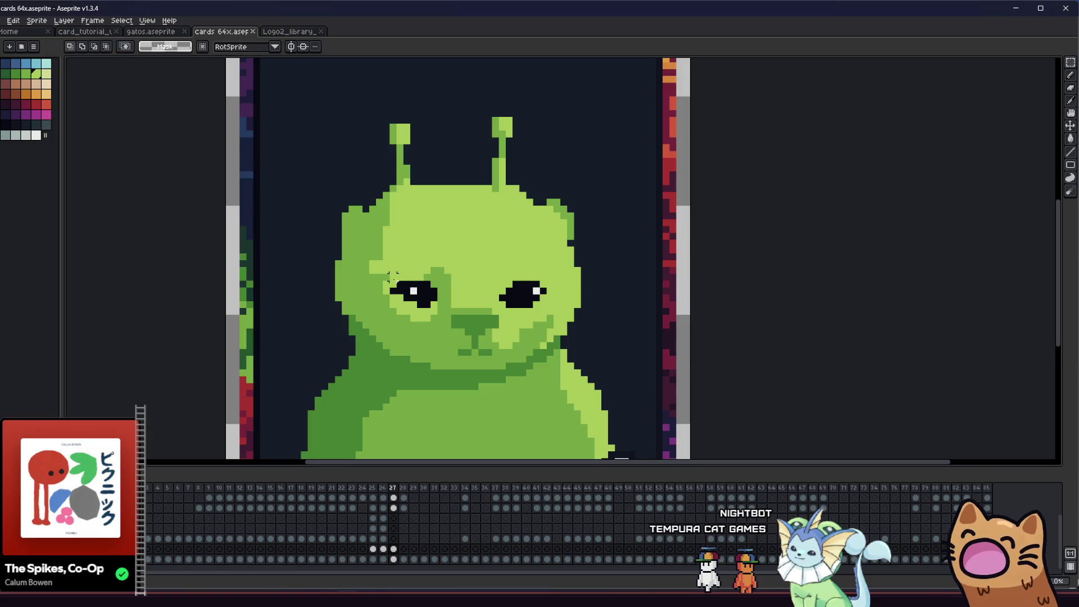
# - Marquee the cat's eyes and mouth and shift them one pixel to the right
pyautogui.moveTo(390, 275)
pyautogui.mouseDown()
pyautogui.moveTo(518, 345)
pyautogui.moveTo(556, 310)
pyautogui.mouseUp()
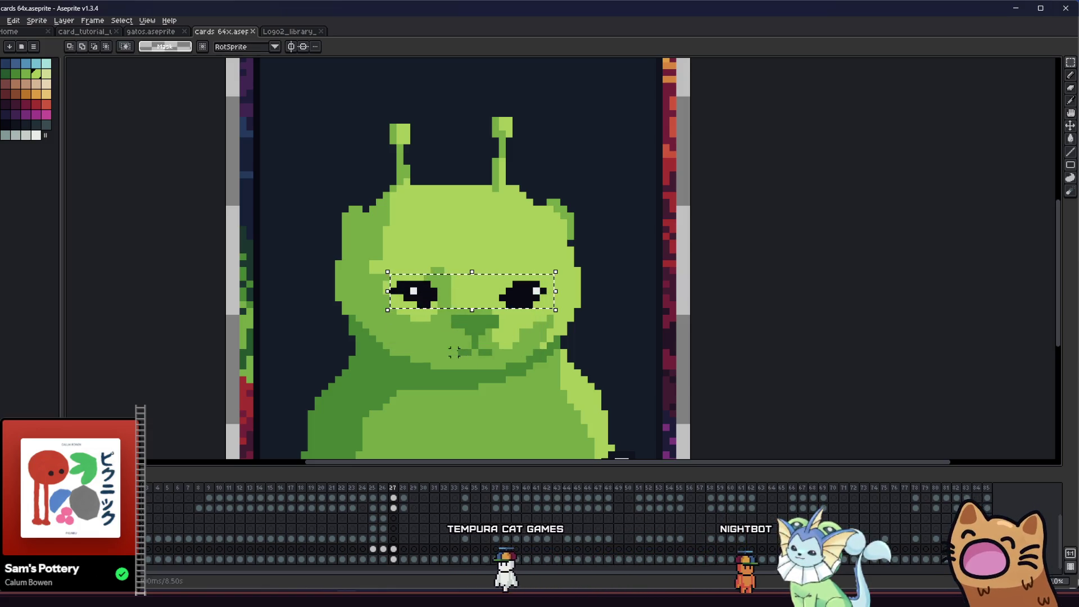
pyautogui.hotkey('ctrl', 'z')
pyautogui.hotkey('ctrl', 'z')
pyautogui.hotkey('ctrl', 'z')
pyautogui.moveTo(492, 334); pyautogui.dragTo(498, 333)
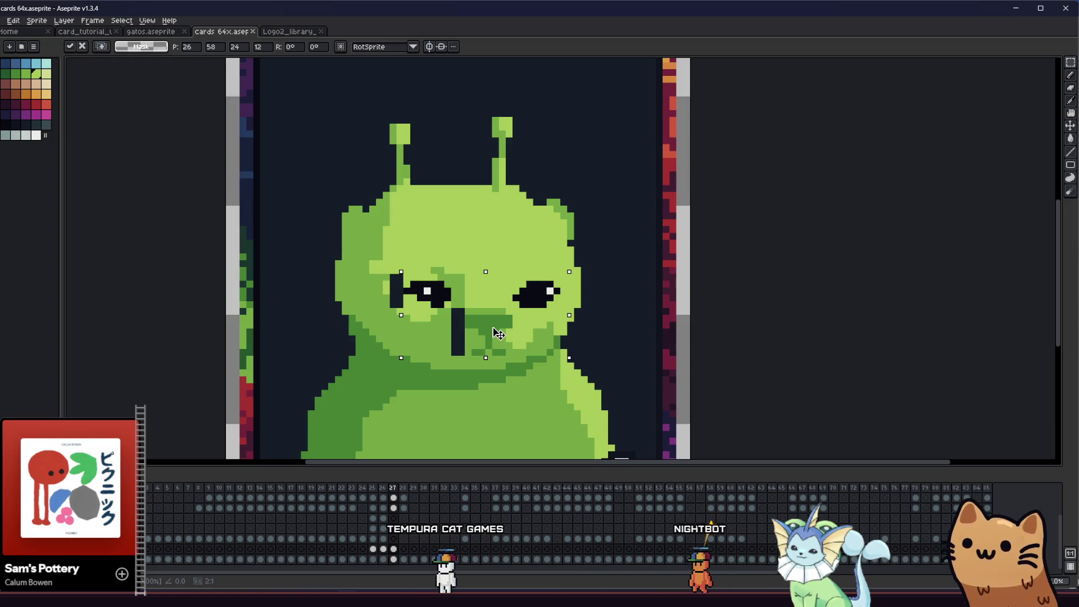
pyautogui.scroll(2, 447, 339)
pyautogui.press('i')
# - Sample the face green and patch the dark strip left beside the left eye
pyautogui.keyDown('alt'); pyautogui.click(641, 368); pyautogui.keyUp('alt')
pyautogui.press('alt')
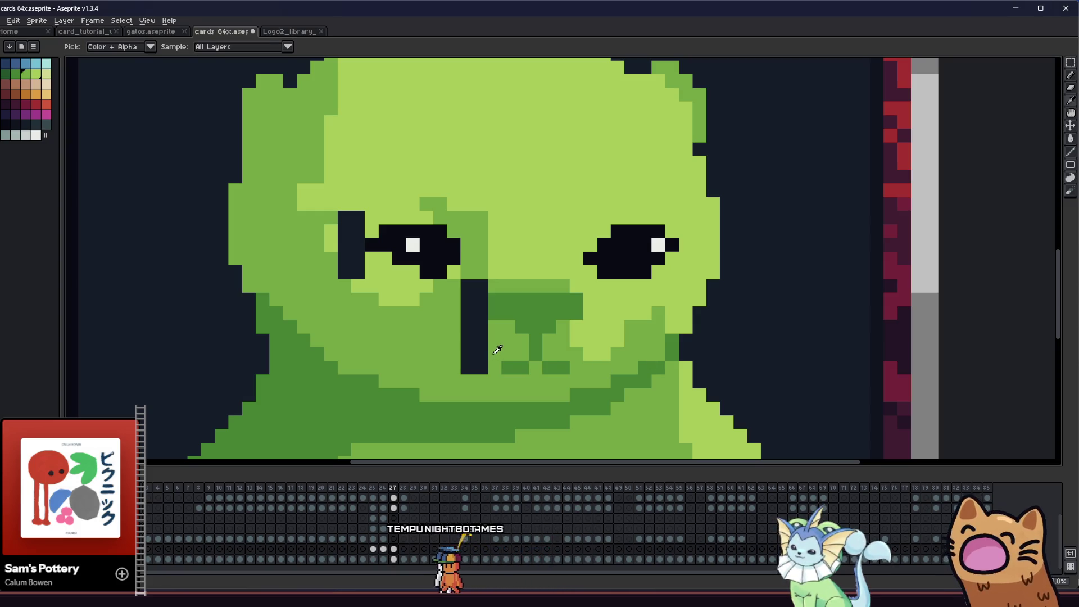
pyautogui.press('ctrl')
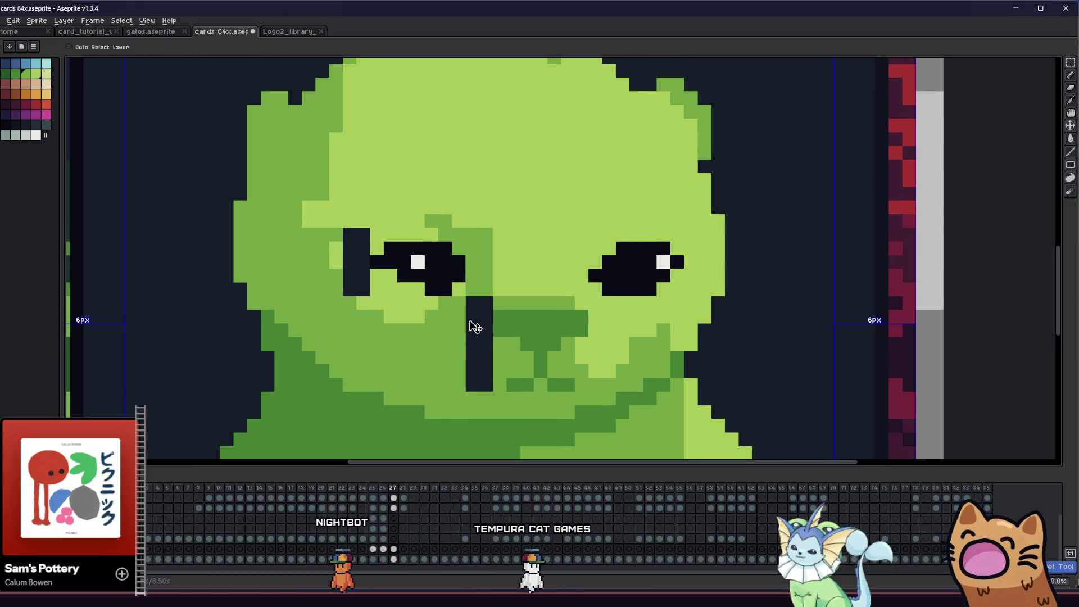
pyautogui.press('alt')
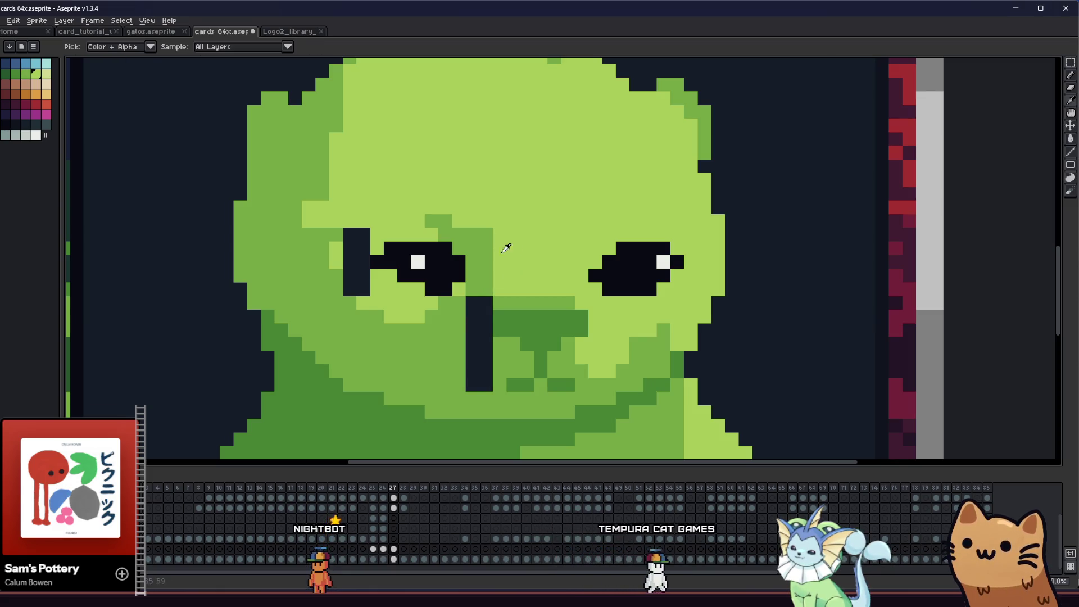
pyautogui.press('alt')
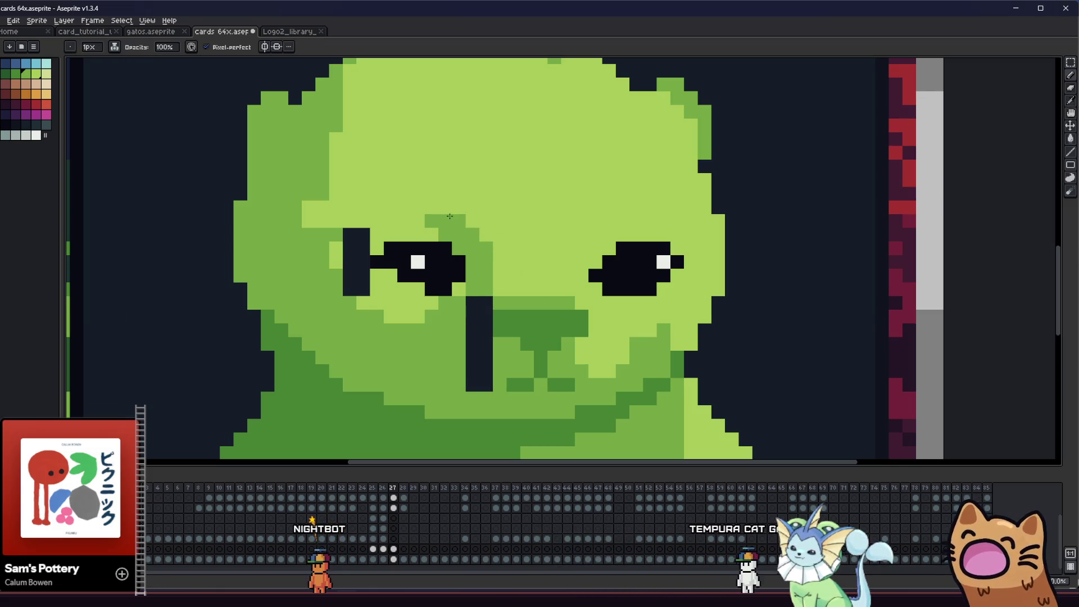
pyautogui.click(409, 239)
pyautogui.press('alt')
pyautogui.hotkey('ctrl', 'z')
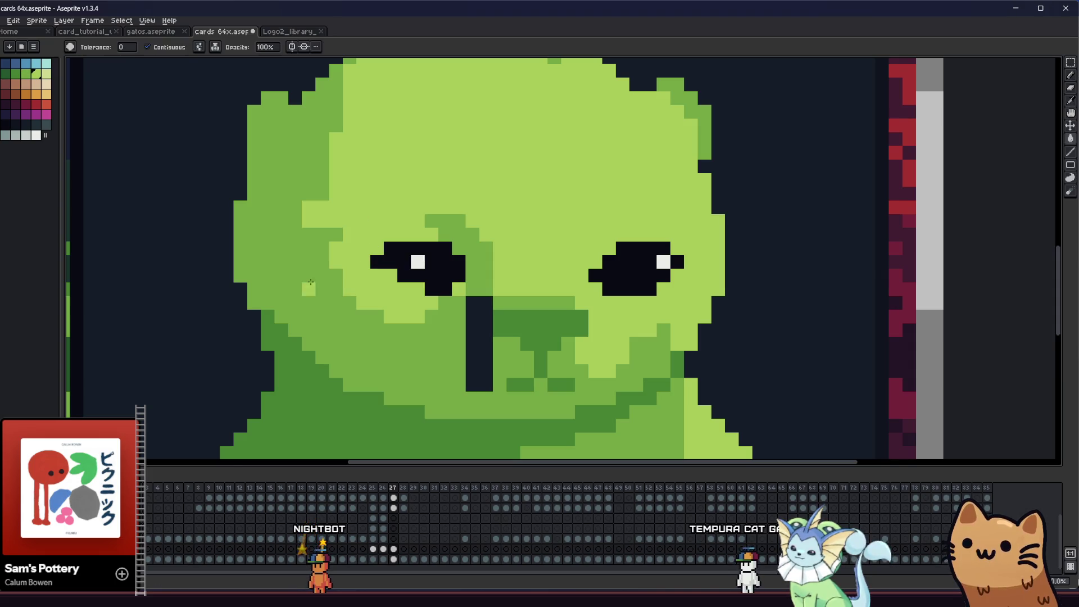
pyautogui.scroll(1, 319, 293)
pyautogui.press('alt')
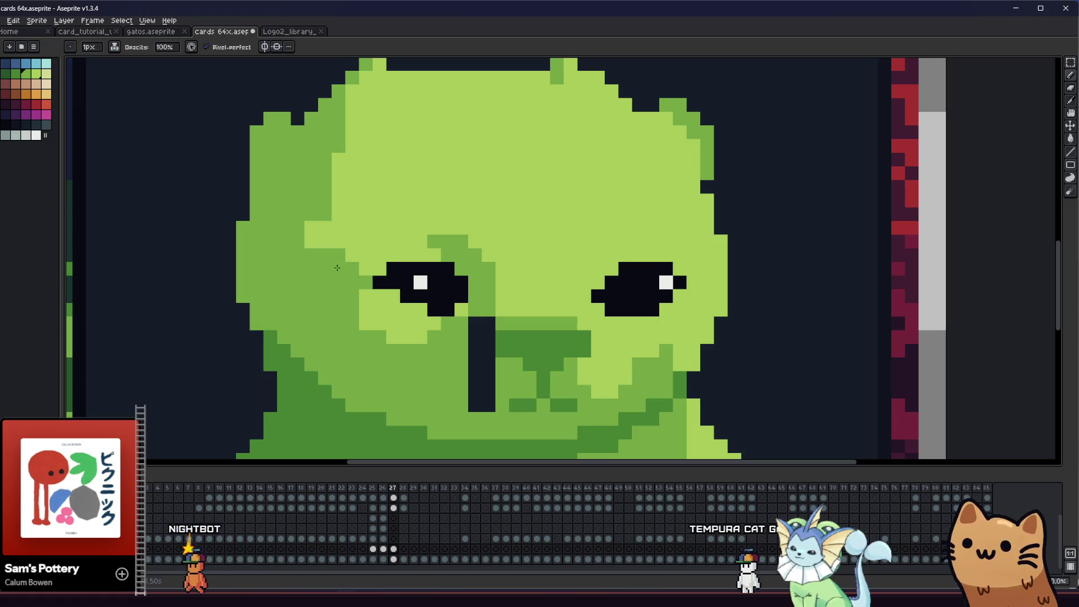
pyautogui.scroll(1, 340, 266)
# - Fill the dark strip beside the mouth with sampled face green using the bucket
pyautogui.press('alt')
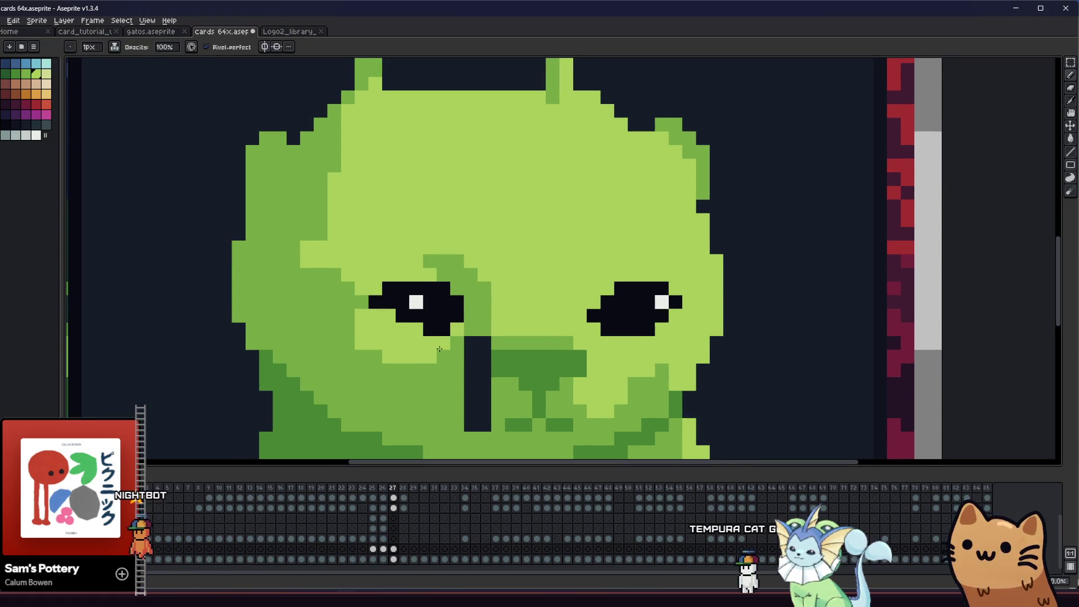
pyautogui.press('g')
pyautogui.click(472, 371)
pyautogui.scroll(-3, 414, 378)
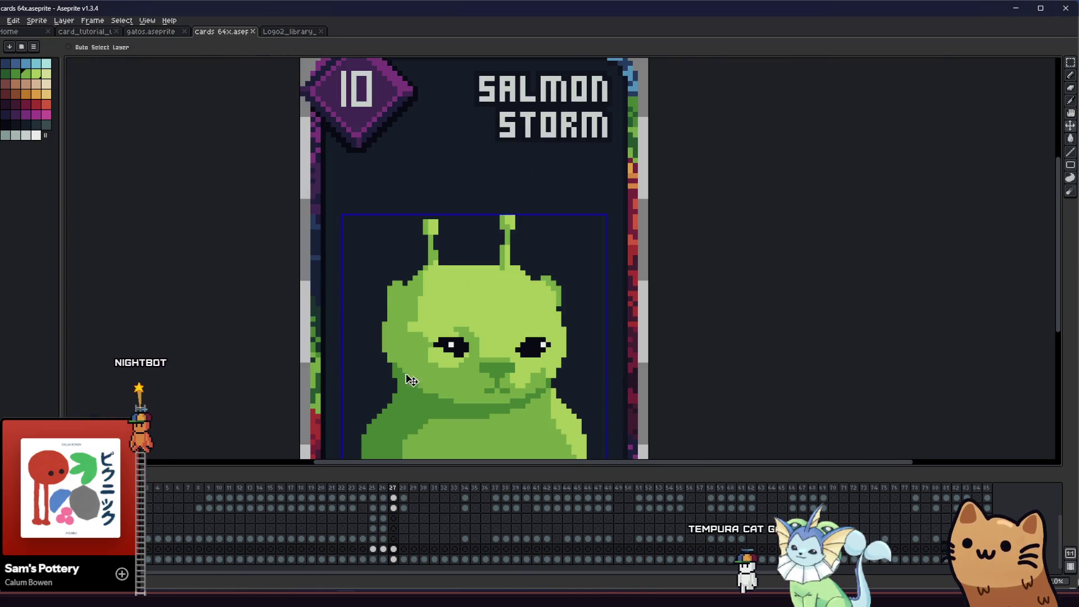
pyautogui.moveTo(414, 378); pyautogui.dragTo(352, 365)
pyautogui.scroll(-2, 351, 366)
pyautogui.scroll(3, 359, 327)
pyautogui.press('alt')
pyautogui.scroll(2, 358, 327)
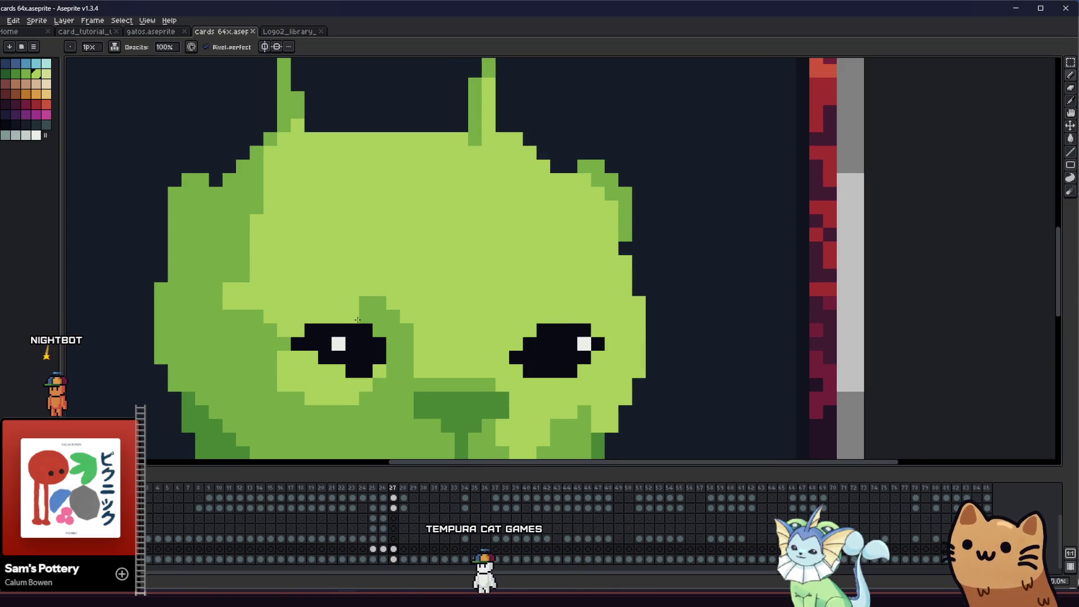
pyautogui.scroll(-4, 331, 298)
pyautogui.scroll(3, 358, 319)
pyautogui.press('alt')
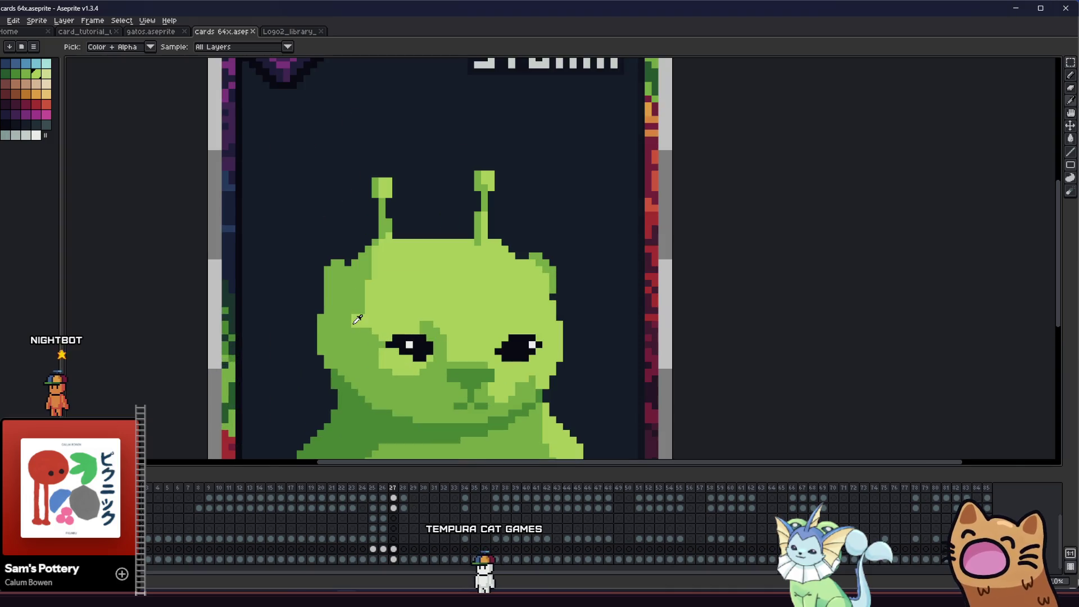
pyautogui.keyDown('alt'); pyautogui.click(350, 316); pyautogui.keyUp('alt')
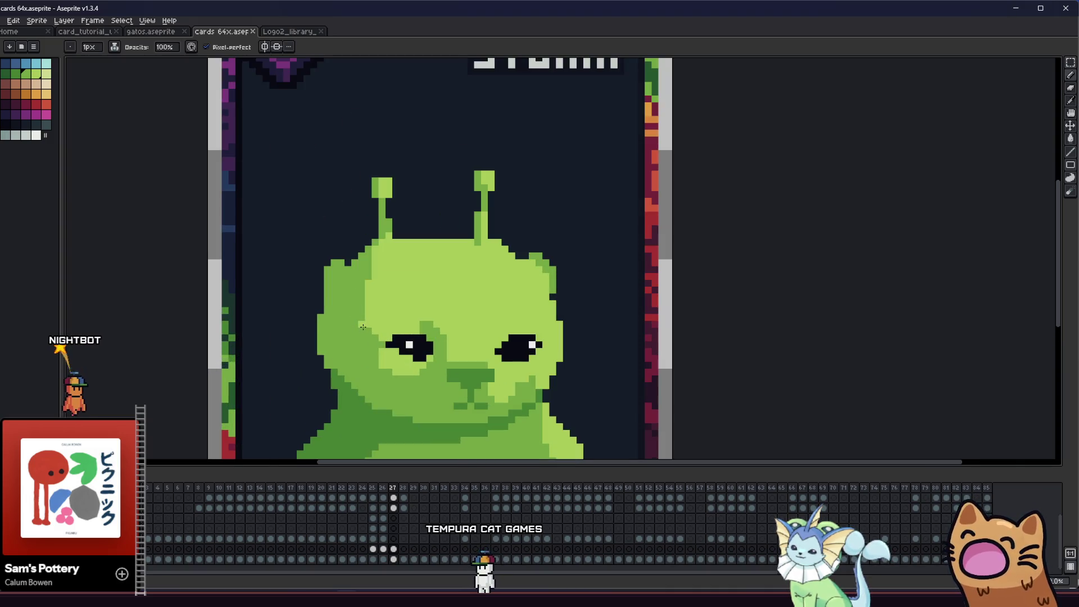
pyautogui.scroll(-2, 355, 327)
pyautogui.scroll(-2, 385, 313)
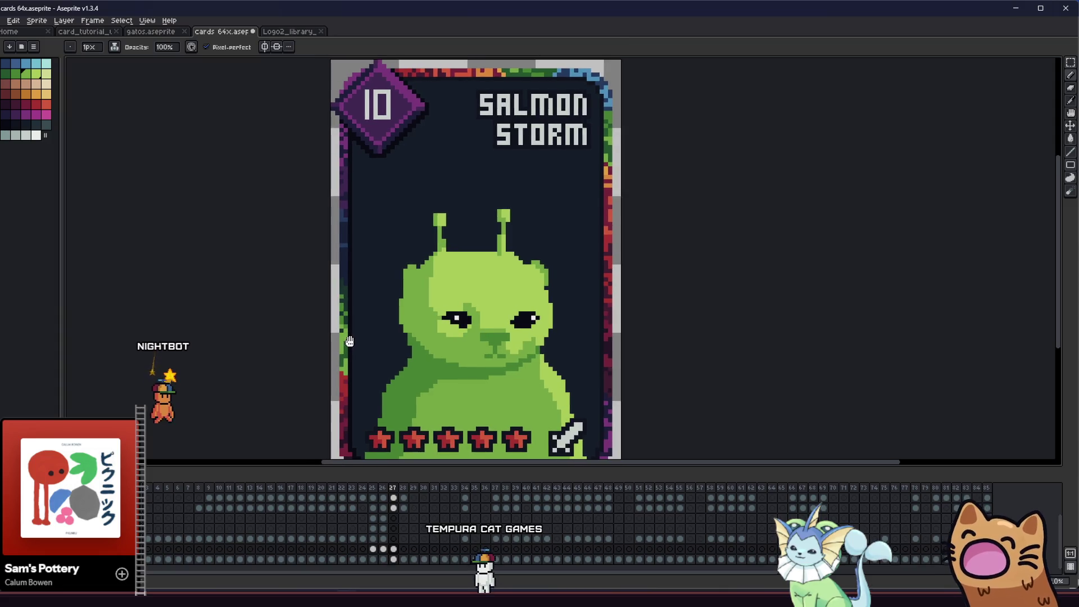
pyautogui.moveTo(346, 338); pyautogui.dragTo(329, 331)
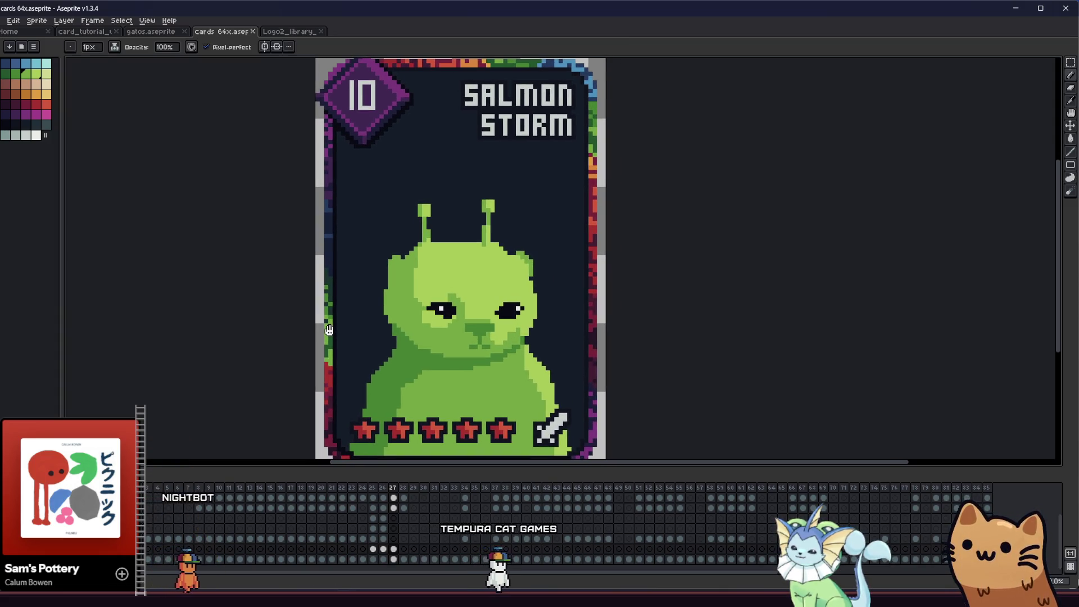
pyautogui.moveTo(317, 325); pyautogui.dragTo(303, 322)
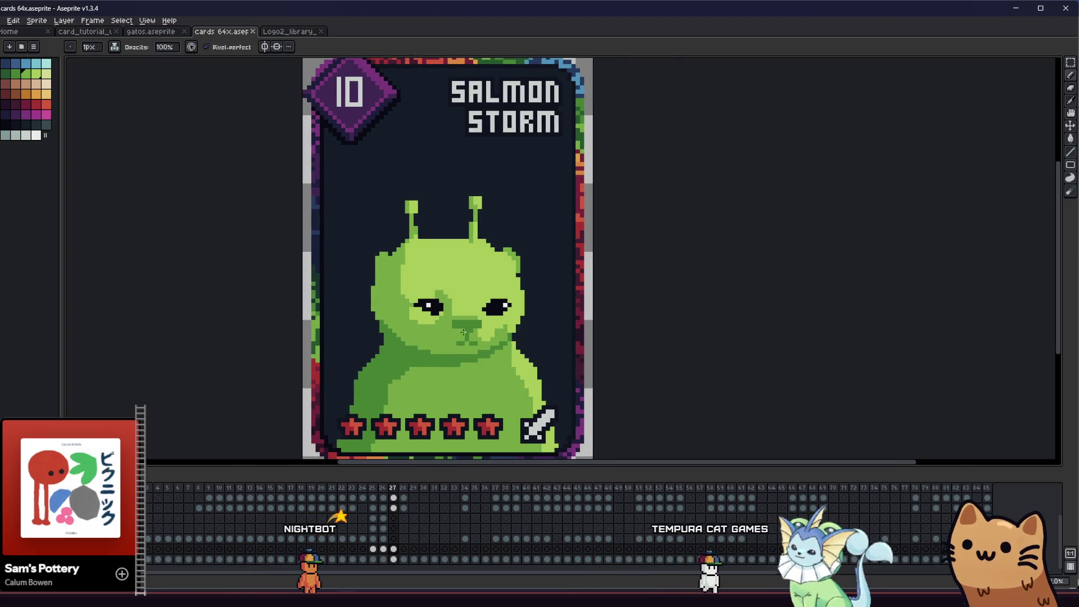
pyautogui.scroll(1, 378, 341)
pyautogui.moveTo(420, 314); pyautogui.dragTo(414, 318)
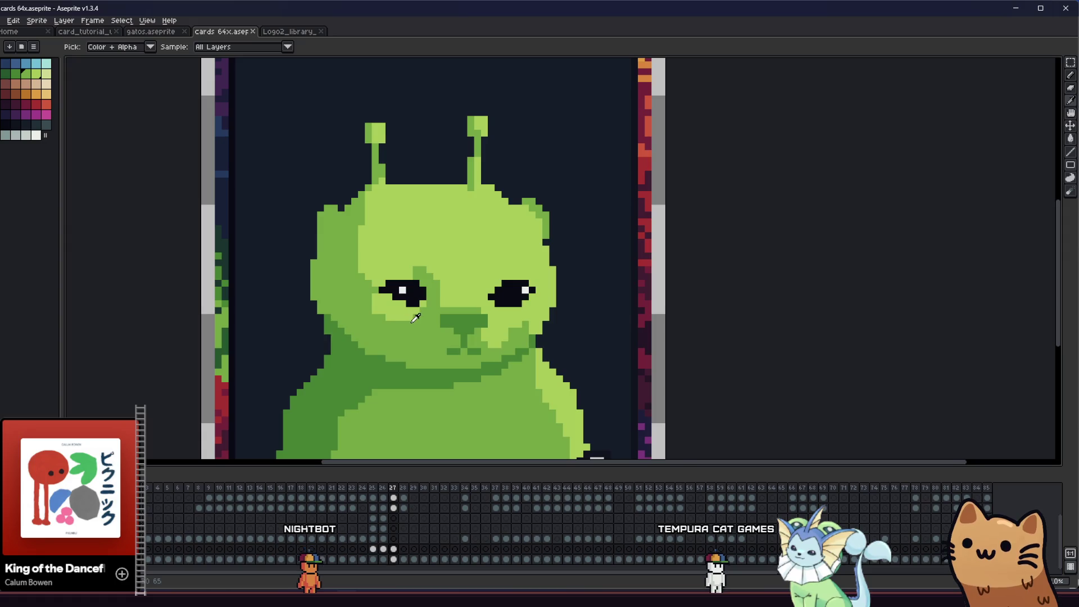
pyautogui.scroll(-1, 416, 315)
pyautogui.moveTo(302, 355); pyautogui.dragTo(309, 348)
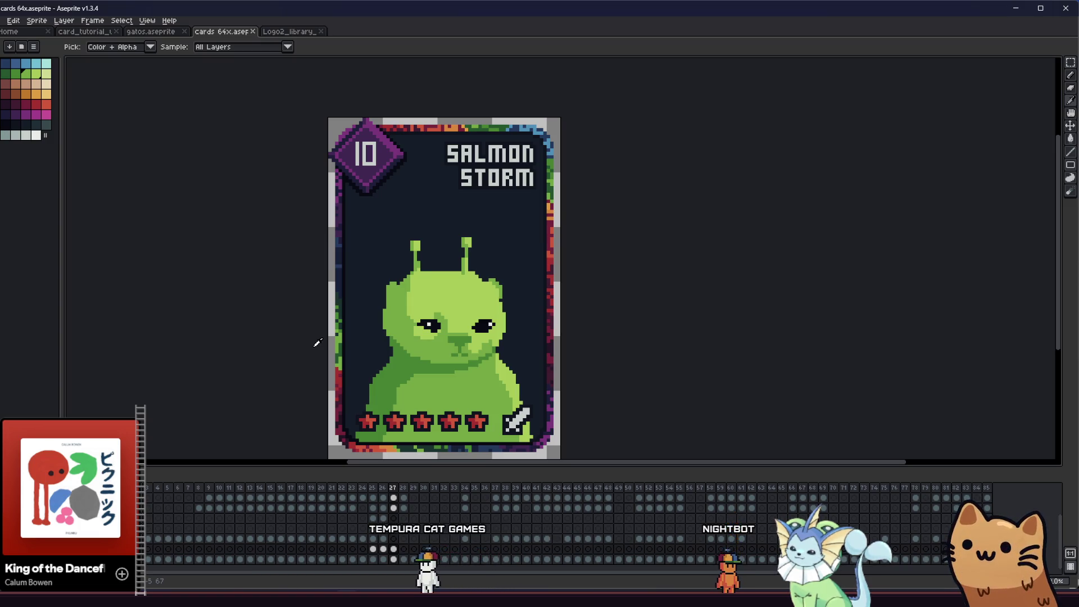
pyautogui.scroll(1, 328, 333)
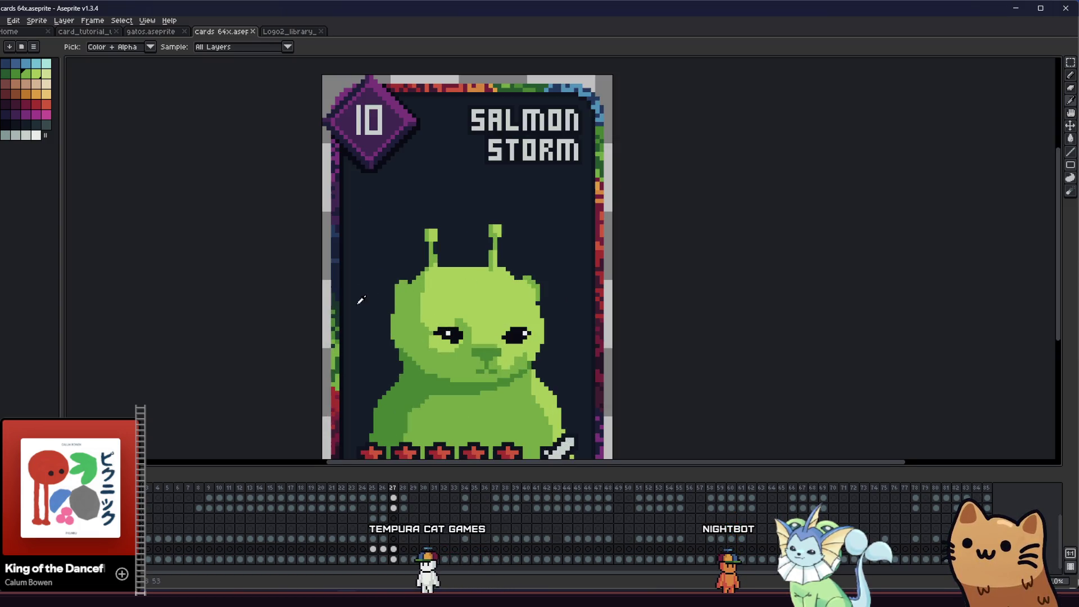
# - Marquee the cat's head with antennae, move it down one pixel and commit
pyautogui.press('m')
pyautogui.moveTo(362, 187); pyautogui.dragTo(575, 312)
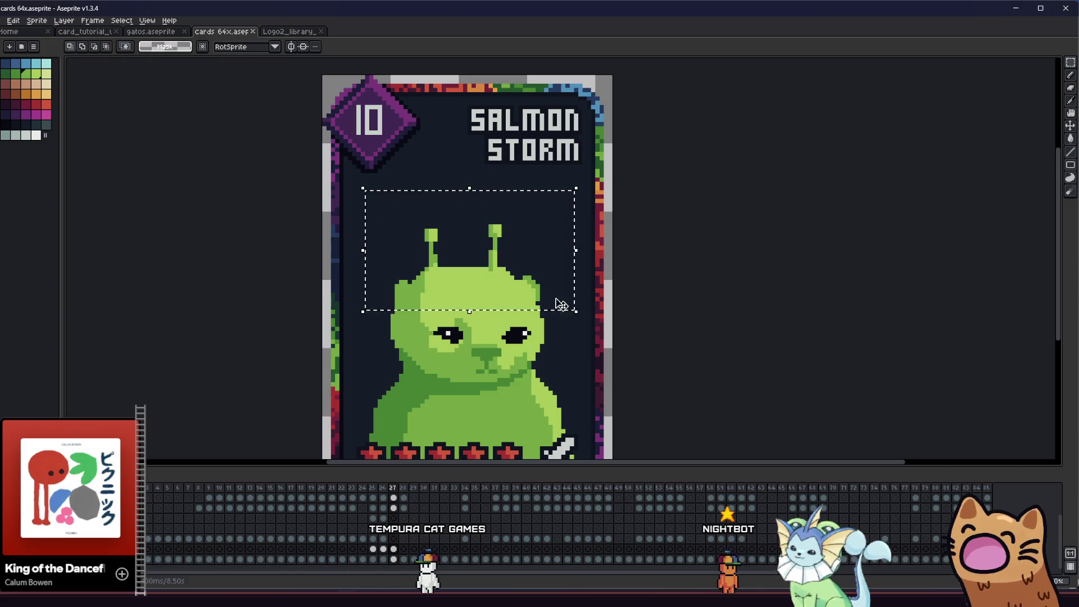
pyautogui.moveTo(501, 269); pyautogui.dragTo(500, 268)
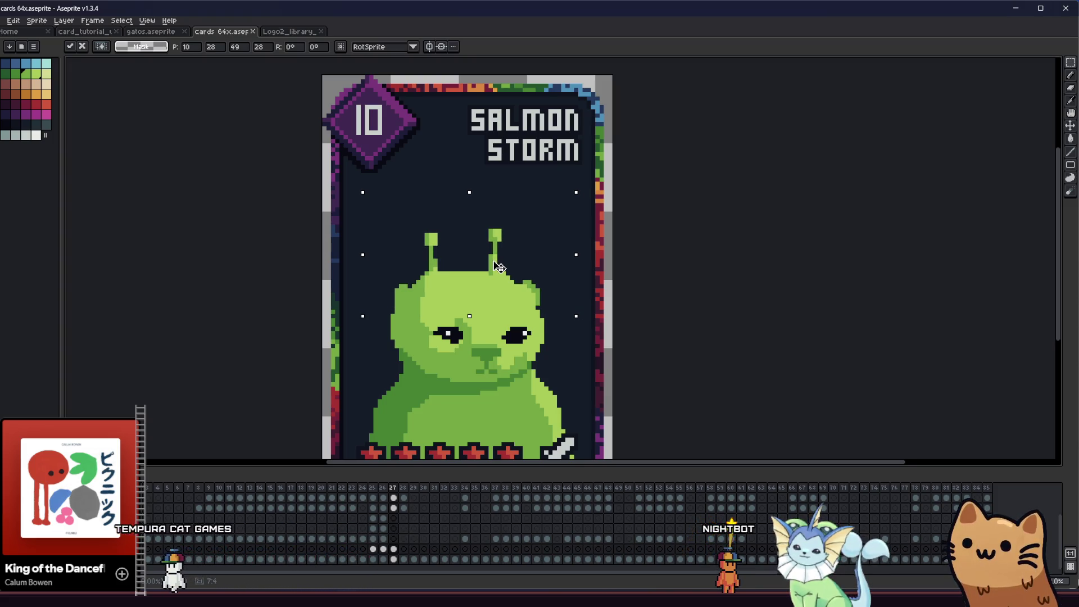
pyautogui.hotkey('ctrl', 'd')
pyautogui.moveTo(345, 354); pyautogui.dragTo(341, 348)
pyautogui.scroll(3, 384, 347)
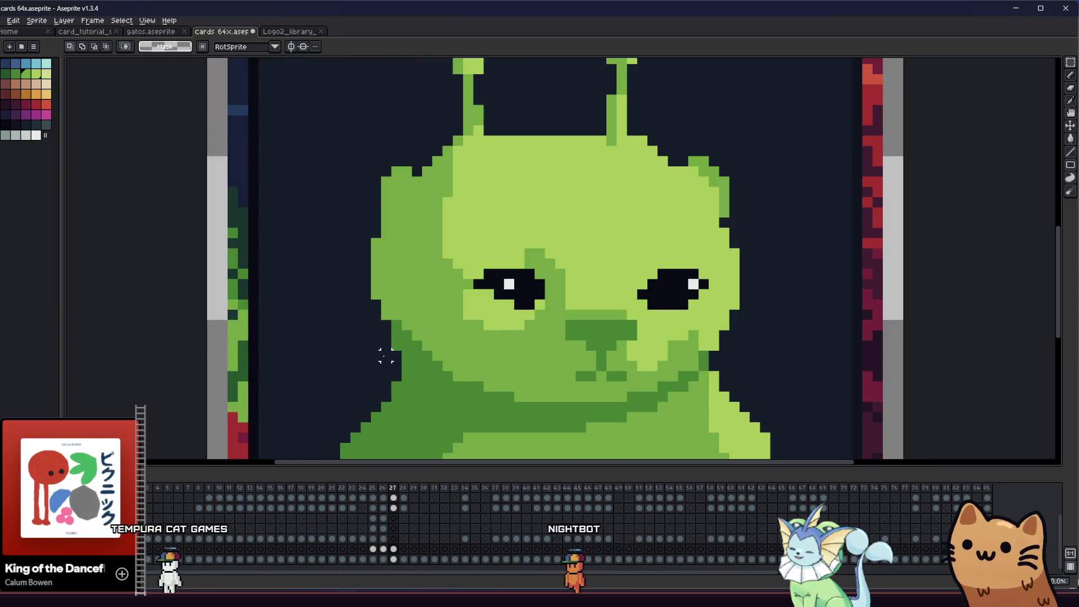
# - Sample the dark muzzle green and pencil in the shading patch under the eyes
pyautogui.press('alt')
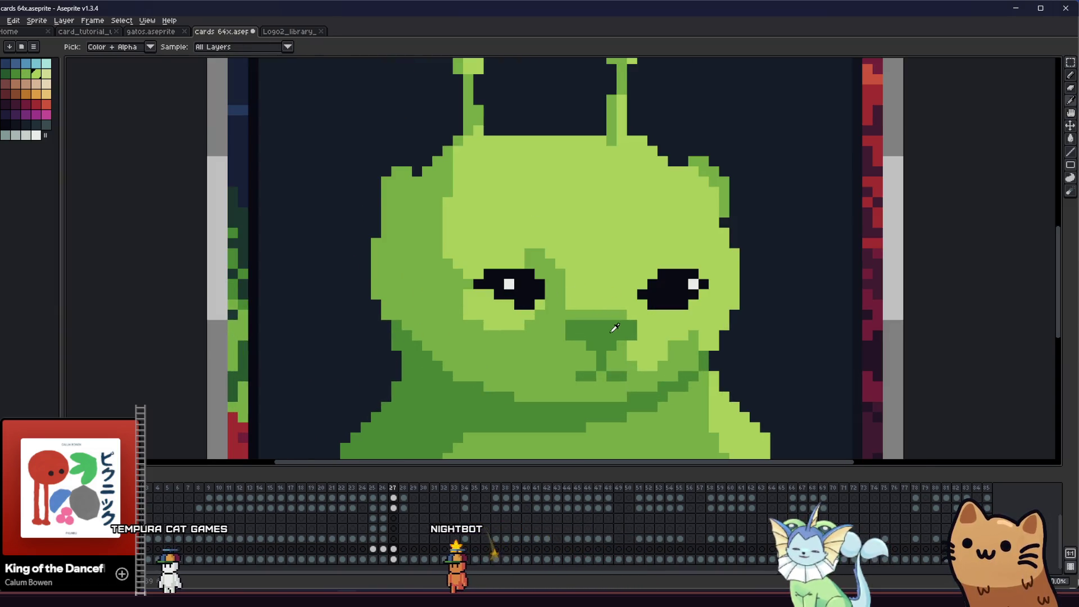
pyautogui.keyDown('alt'); pyautogui.click(614, 323); pyautogui.keyUp('alt')
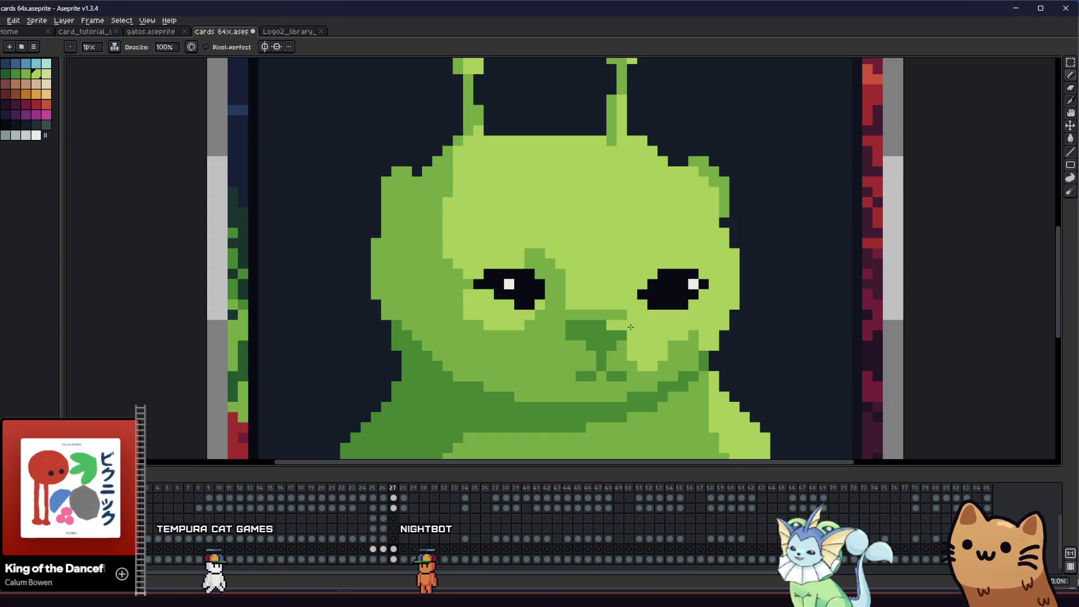
pyautogui.keyDown('alt'); pyautogui.click(613, 327); pyautogui.keyUp('alt')
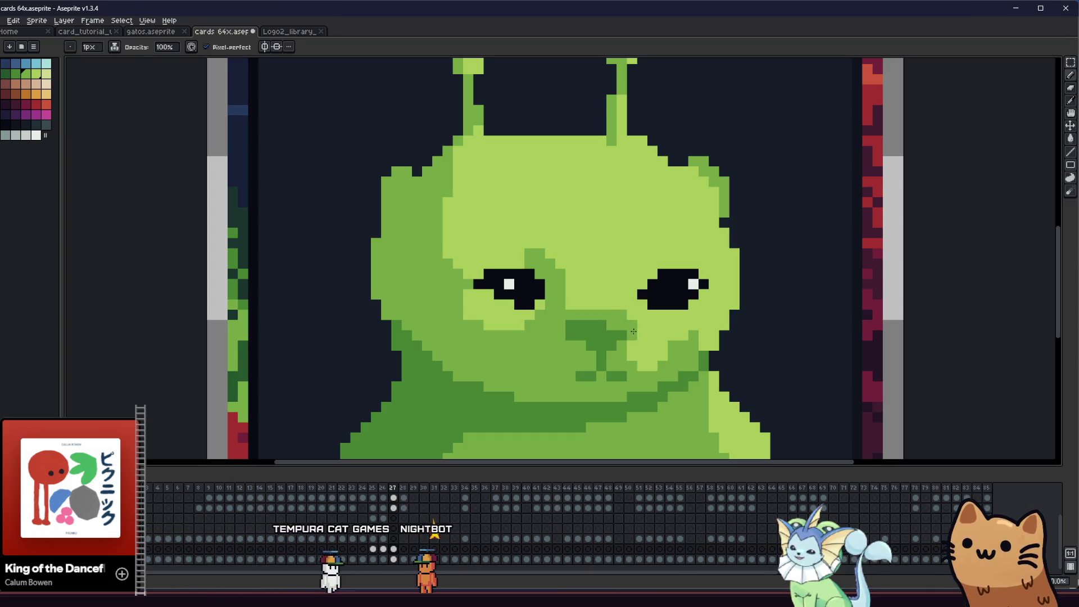
pyautogui.press('alt')
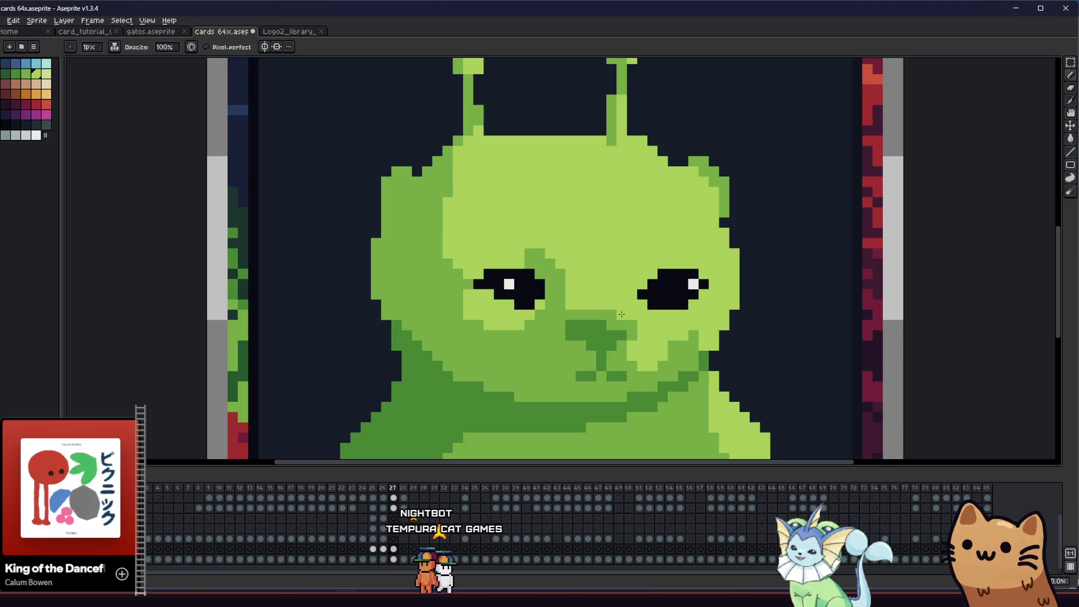
pyautogui.scroll(-2, 388, 353)
pyautogui.moveTo(388, 353); pyautogui.dragTo(291, 342)
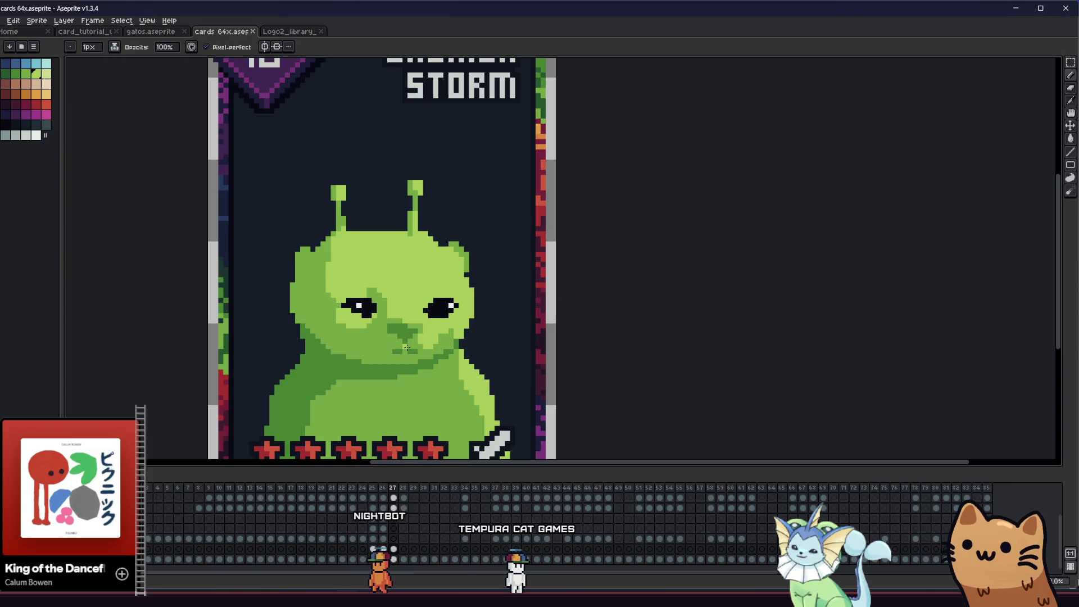
pyautogui.scroll(2, 407, 311)
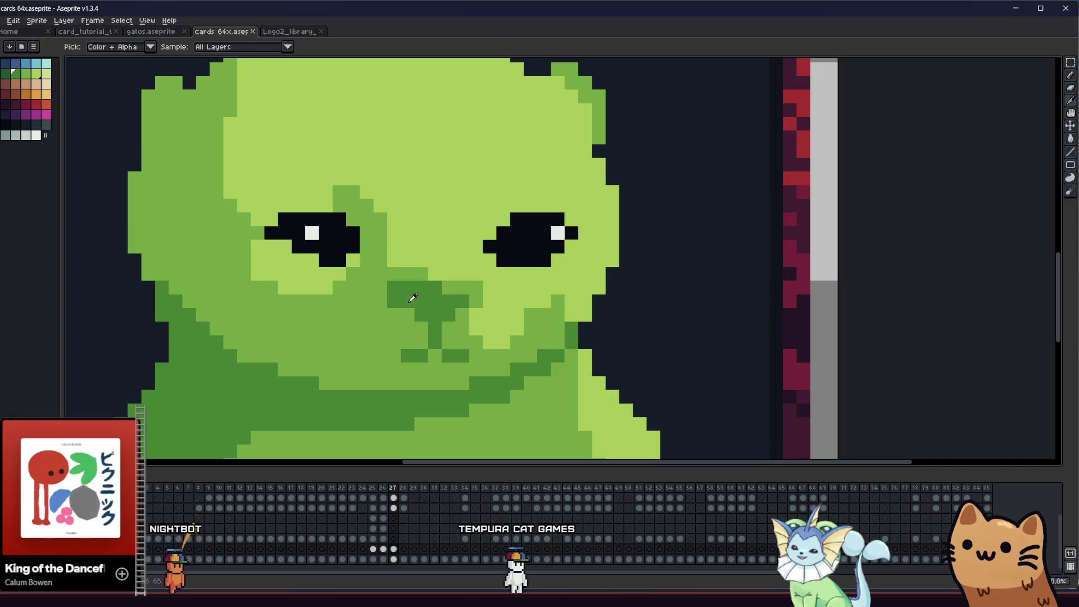
pyautogui.press('b')
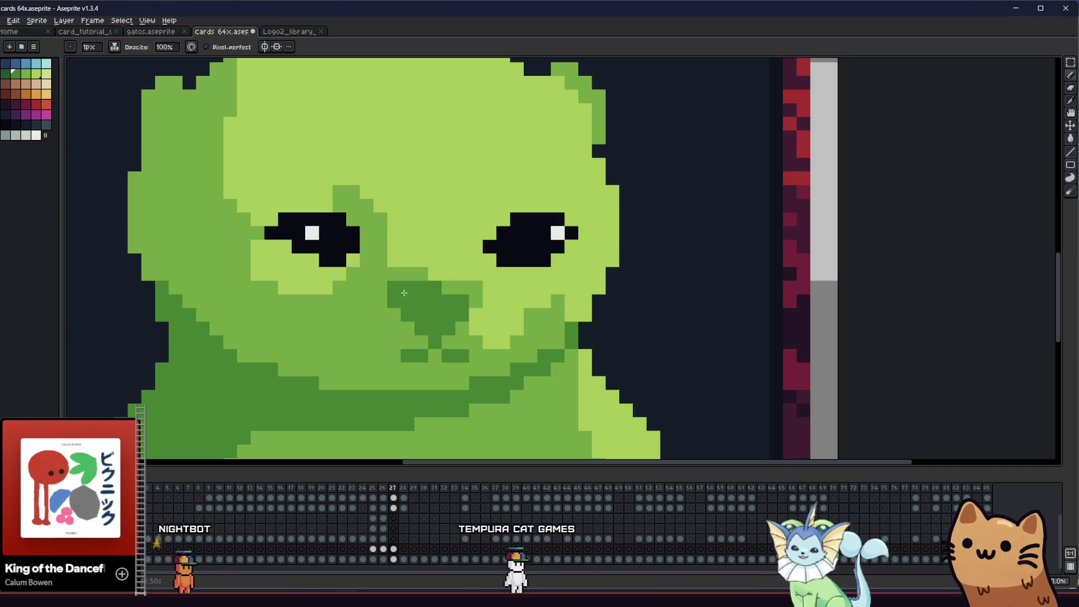
pyautogui.keyDown('alt'); pyautogui.click(409, 283); pyautogui.keyUp('alt')
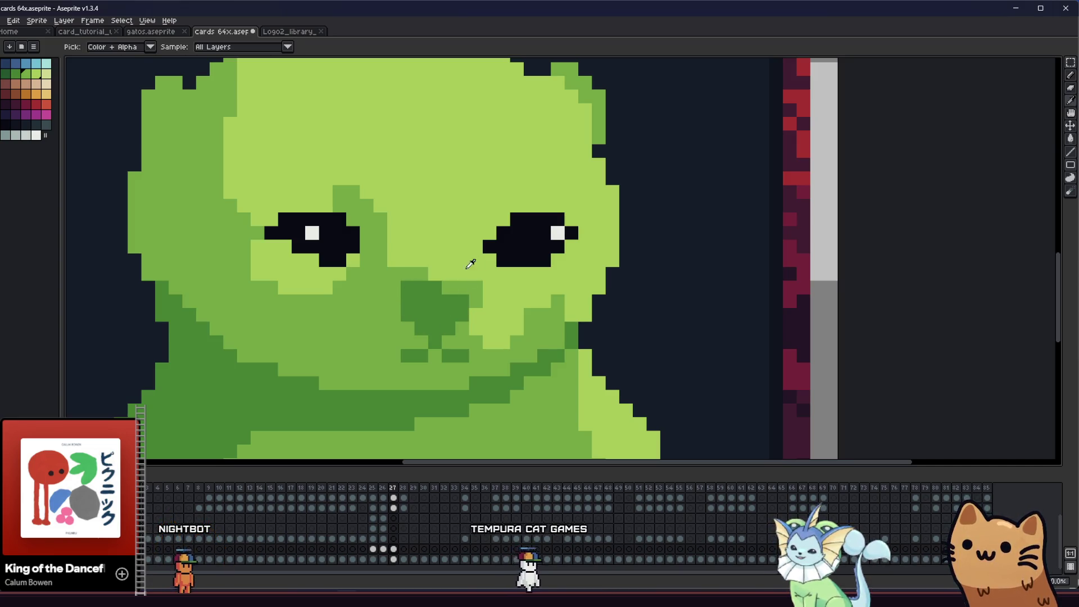
pyautogui.scroll(-3, 397, 339)
pyautogui.scroll(-1, 396, 339)
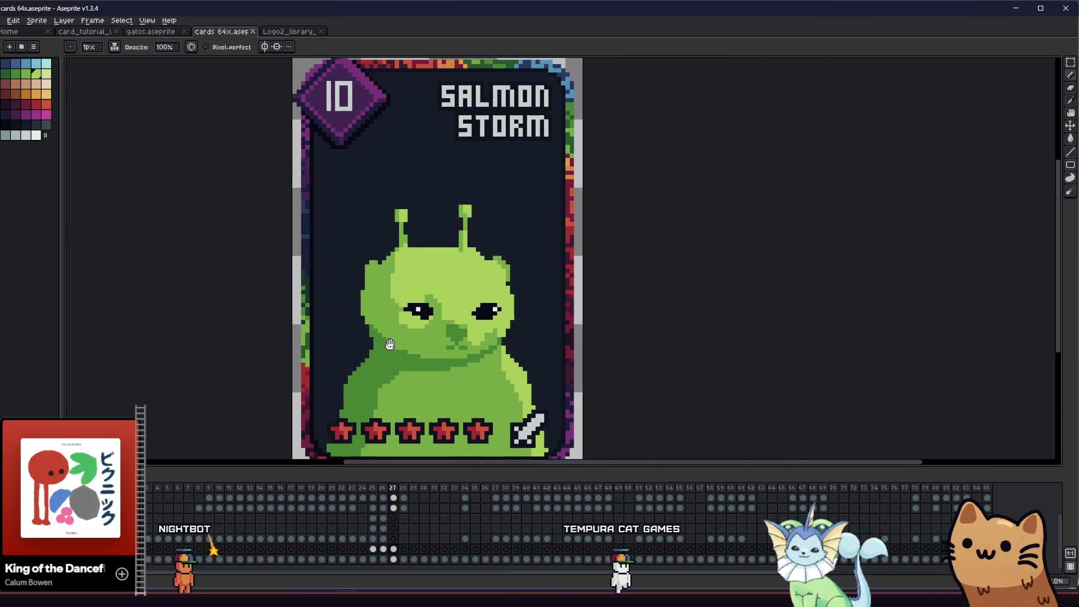
pyautogui.scroll(-1, 397, 340)
pyautogui.scroll(-1, 397, 340)
pyautogui.scroll(4, 464, 356)
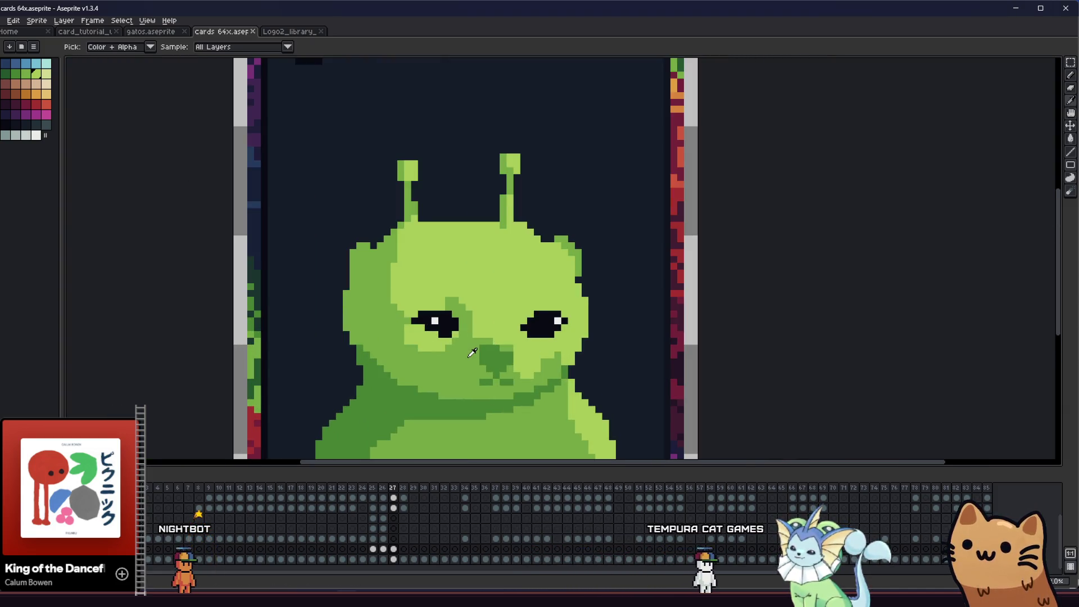
pyautogui.scroll(1, 472, 355)
pyautogui.scroll(1, 506, 347)
pyautogui.scroll(1, 531, 343)
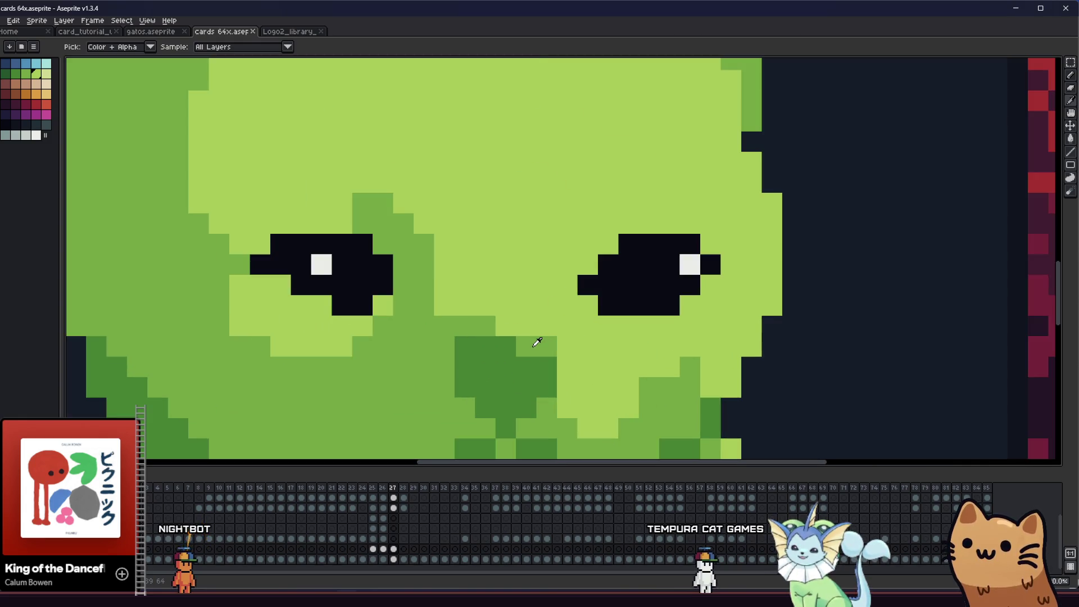
# - Repaint pixels inside the dark green nose patch to reshape it into a compact blob
pyautogui.press('b')
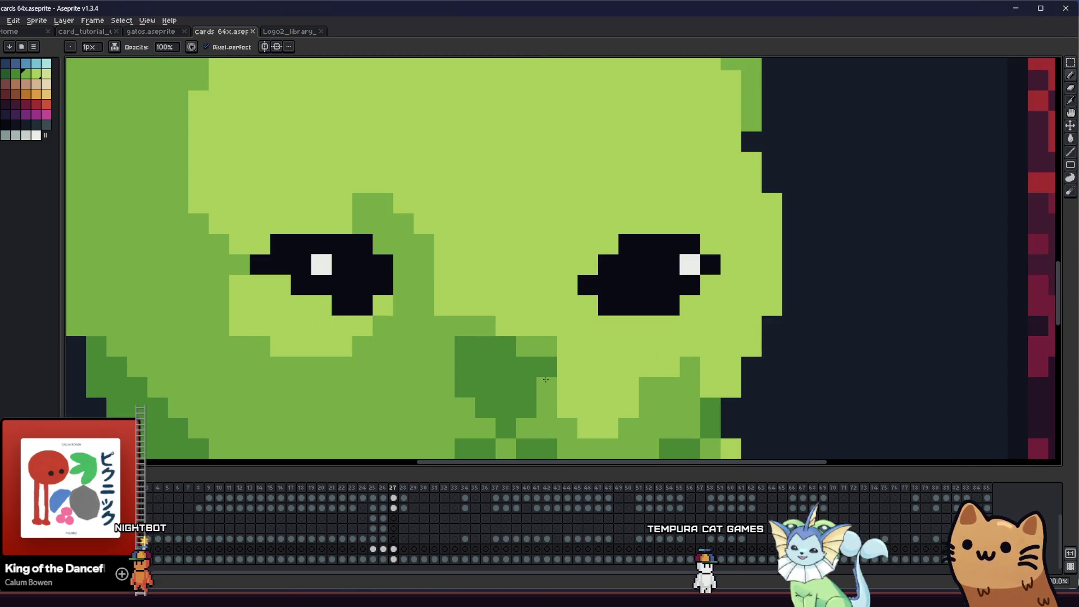
pyautogui.keyDown('alt'); pyautogui.click(528, 366); pyautogui.keyUp('alt')
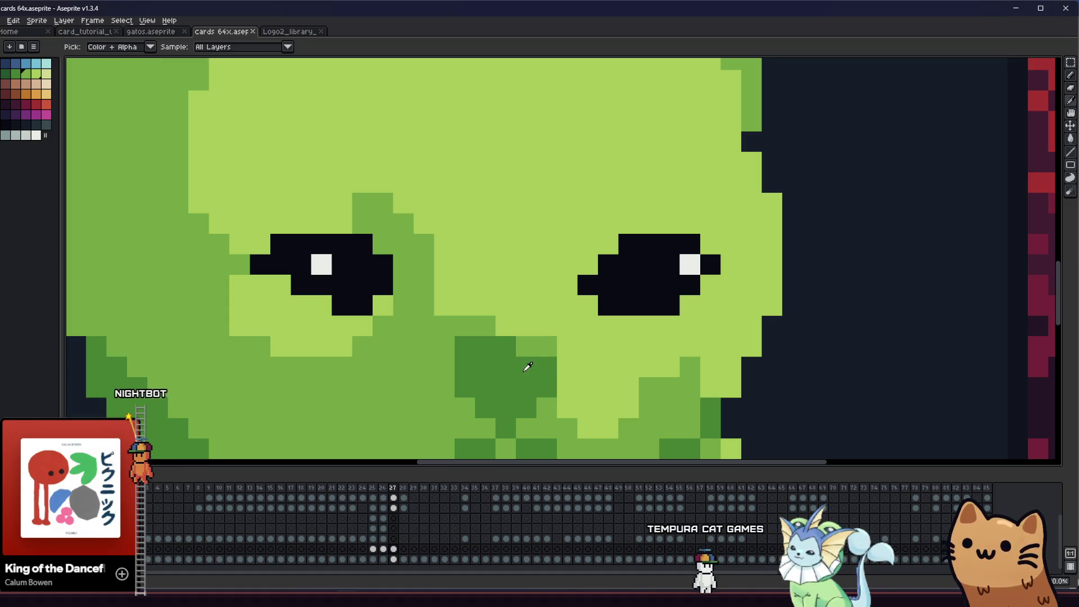
pyautogui.keyDown('alt'); pyautogui.click(535, 344); pyautogui.keyUp('alt')
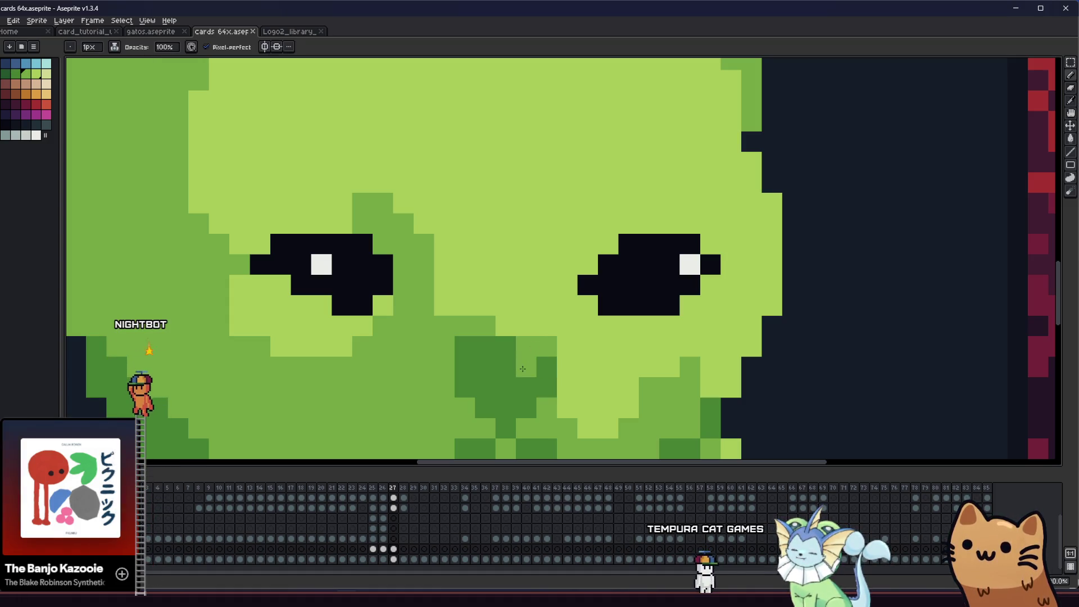
pyautogui.moveTo(516, 371); pyautogui.dragTo(479, 364)
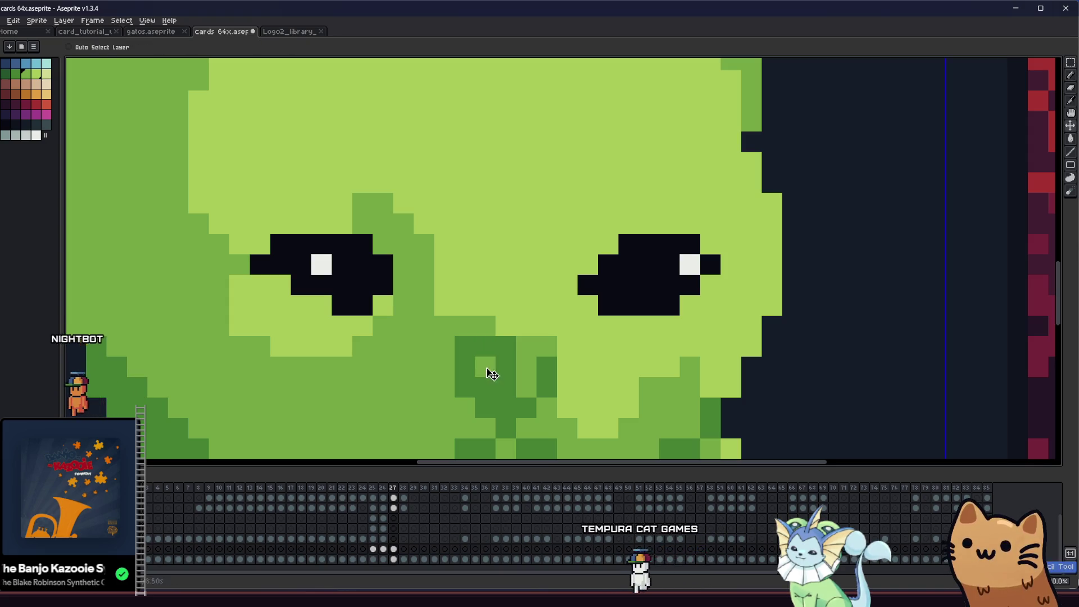
pyautogui.scroll(-4, 479, 378)
pyautogui.hscroll(2, 421, 384)
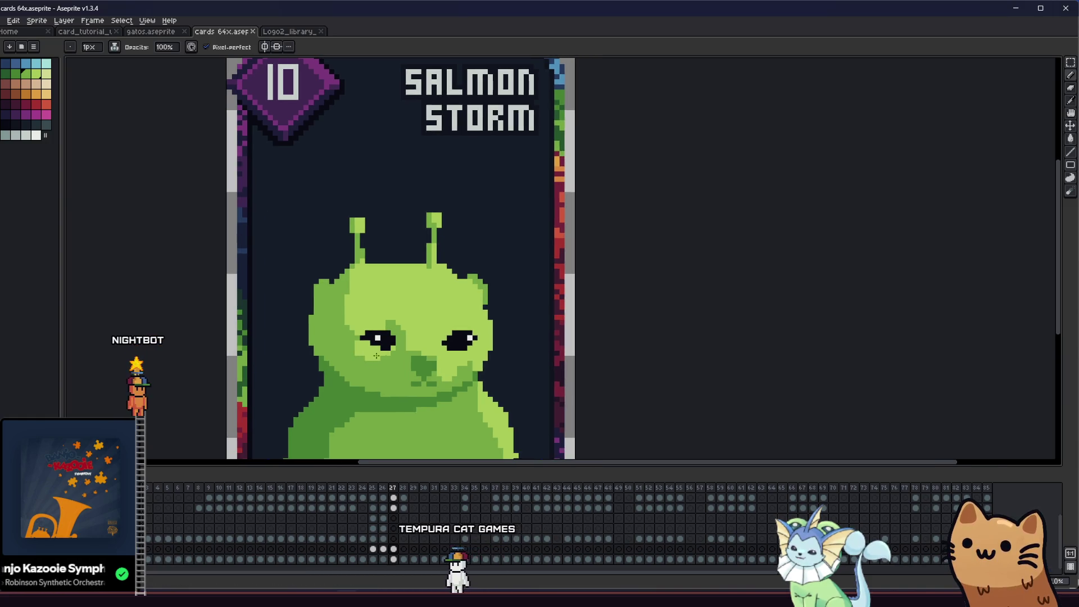
pyautogui.scroll(1, 415, 362)
pyautogui.moveTo(270, 381)
pyautogui.mouseDown()
pyautogui.moveTo(373, 379)
pyautogui.moveTo(270, 357)
pyautogui.mouseUp()
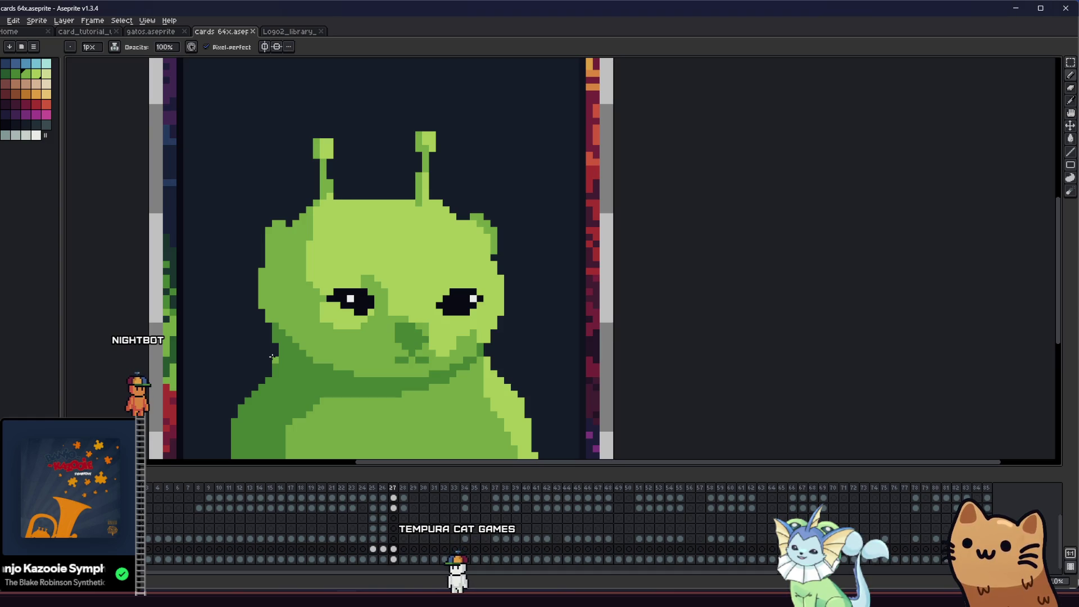
pyautogui.scroll(2, 271, 357)
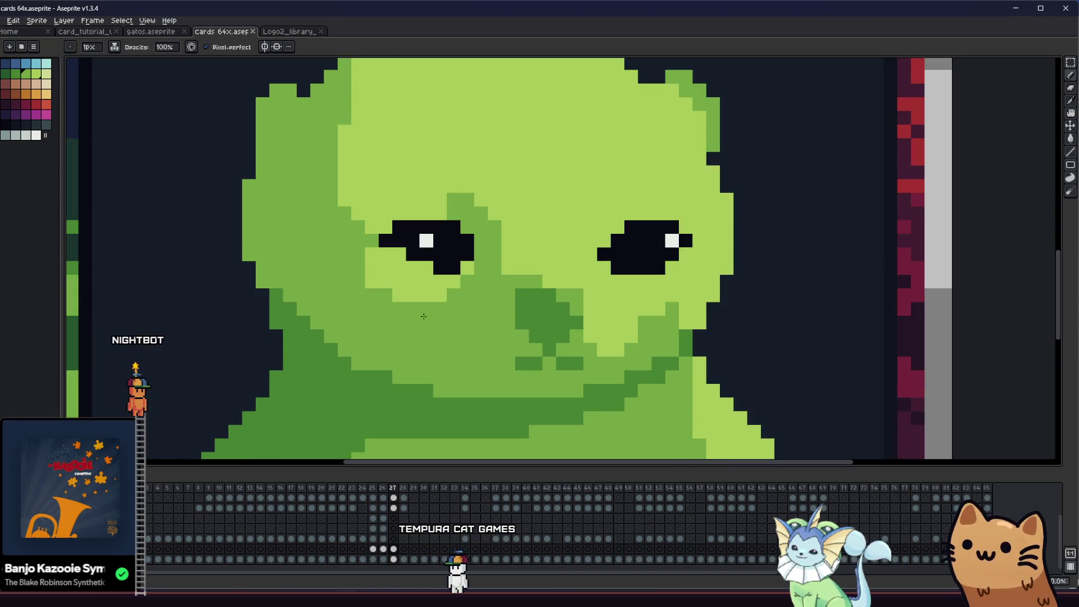
# - Pencil mid-green shading pixels along the nose bridge between the eyes
pyautogui.moveTo(517, 300); pyautogui.dragTo(505, 302)
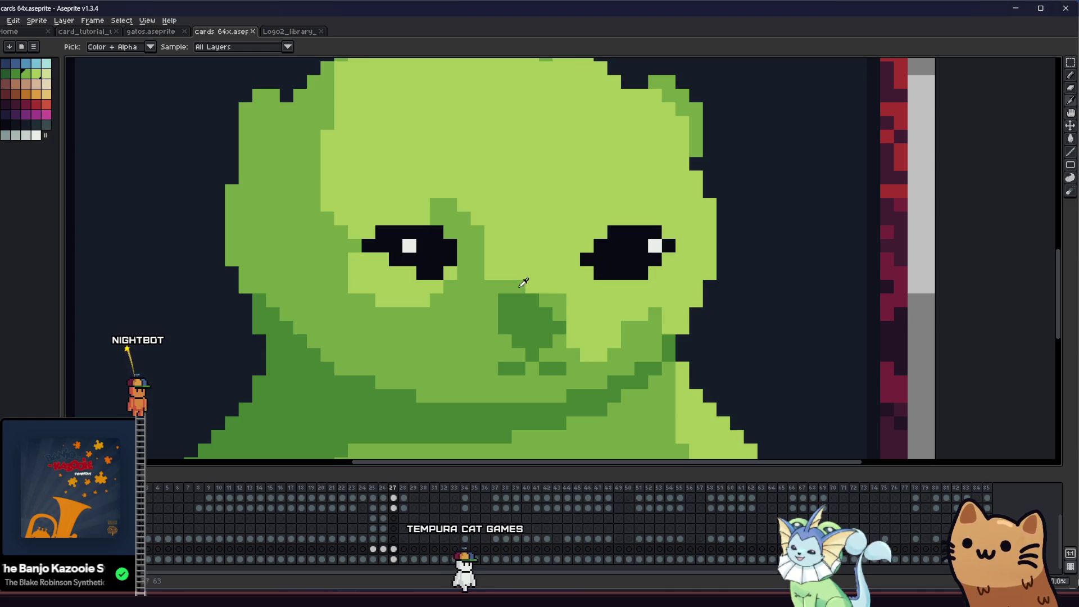
pyautogui.press('b')
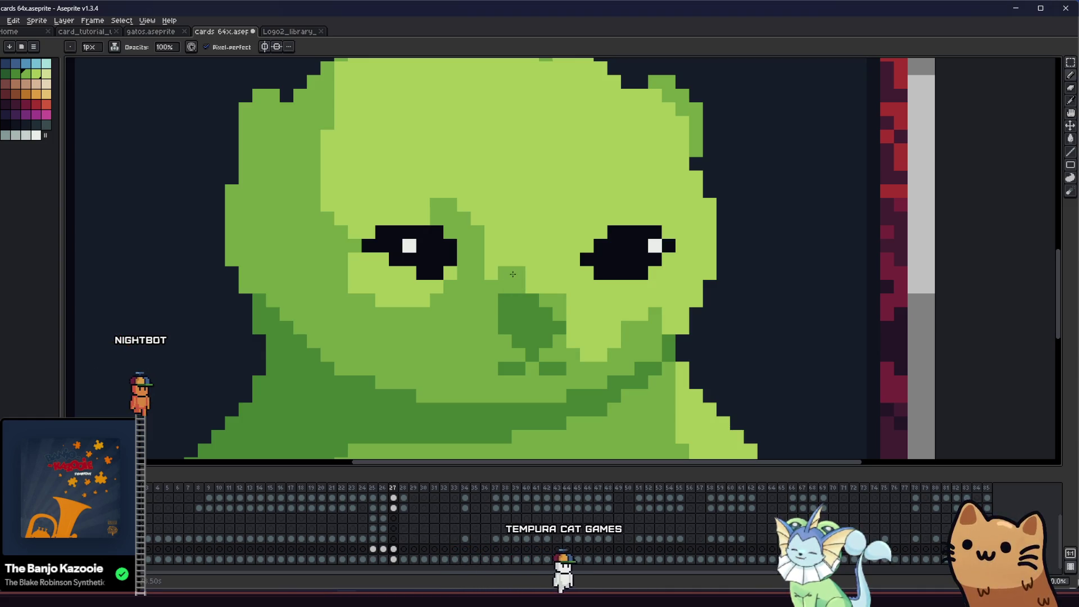
pyautogui.moveTo(512, 274); pyautogui.dragTo(535, 284)
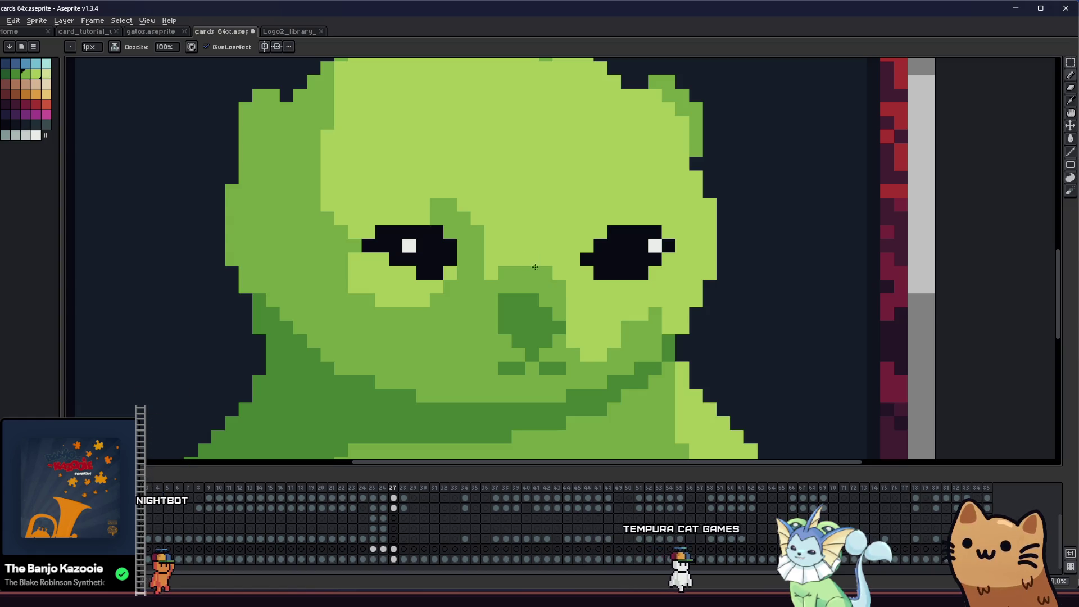
pyautogui.press('i')
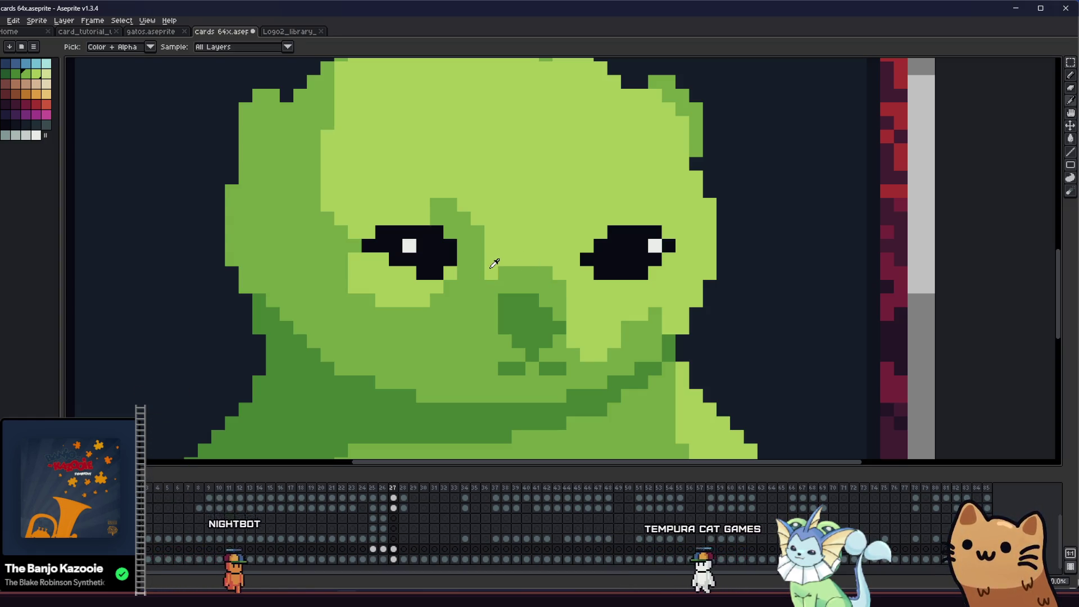
pyautogui.press('b')
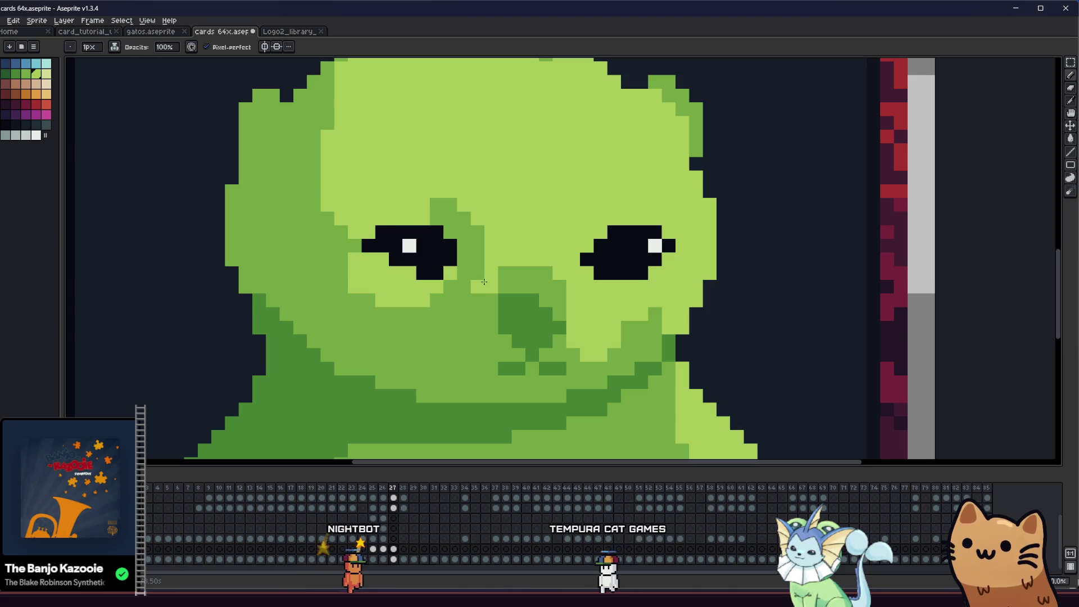
pyautogui.hscroll(2, 469, 312)
pyautogui.keyDown('alt'); pyautogui.click(469, 314); pyautogui.keyUp('alt')
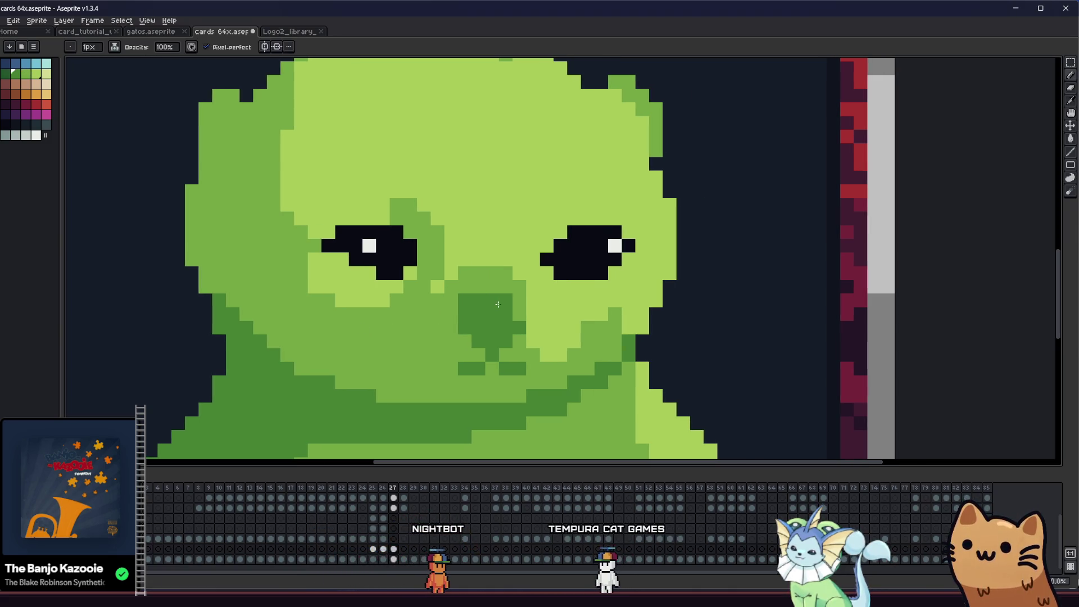
pyautogui.scroll(-3, 514, 313)
pyautogui.hscroll(-3, 590, 345)
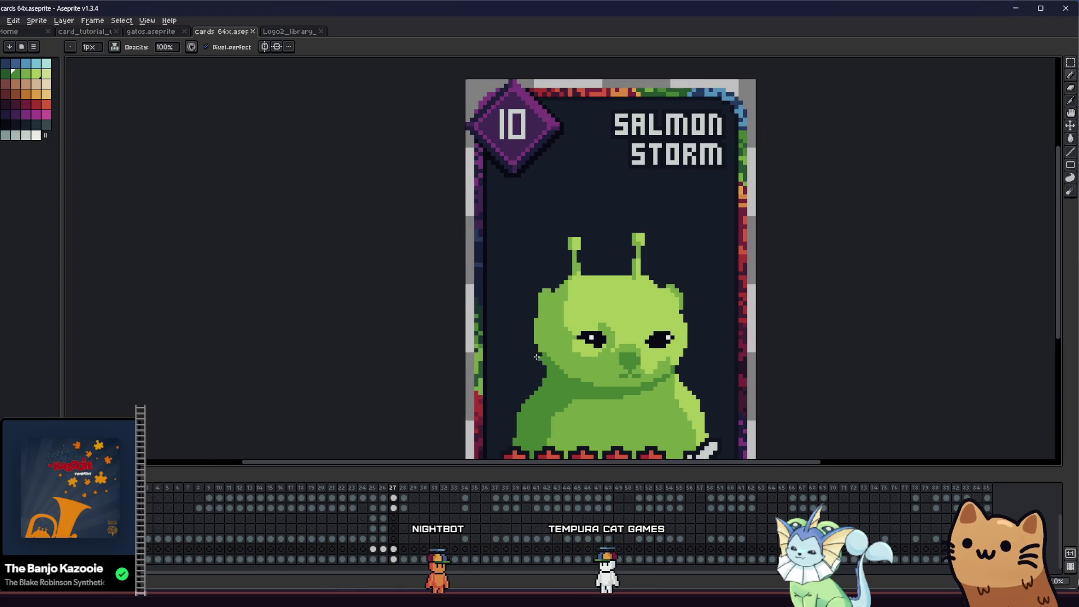
pyautogui.hscroll(-2, 631, 368)
pyautogui.scroll(2, 631, 368)
pyautogui.scroll(1, 739, 374)
# - Sample another face green and review the muzzle on the full card
pyautogui.keyDown('alt'); pyautogui.click(751, 379); pyautogui.keyUp('alt')
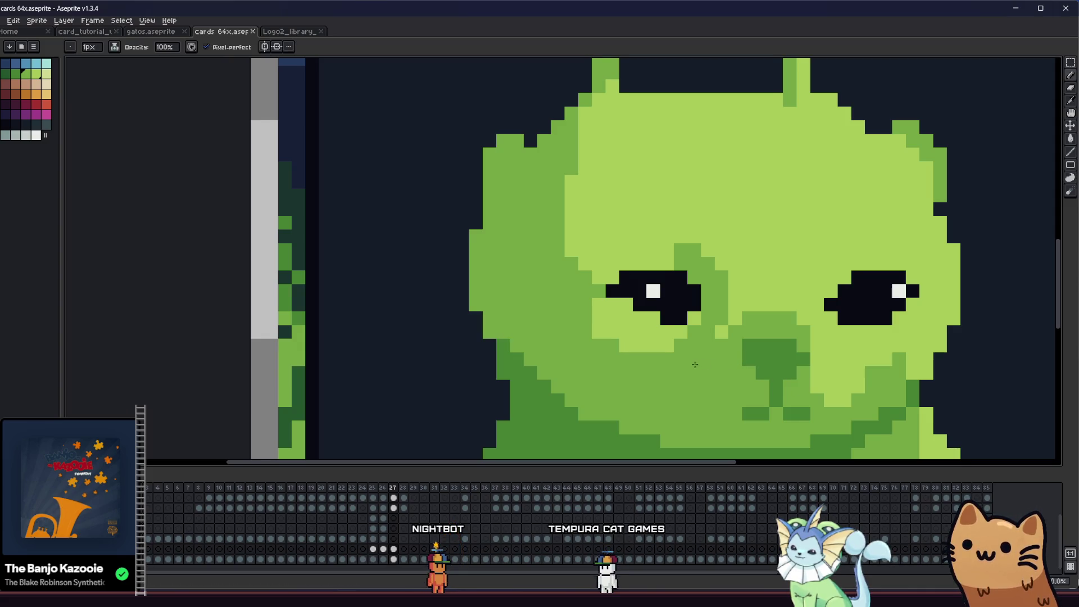
pyautogui.scroll(-3, 697, 364)
pyautogui.moveTo(543, 362); pyautogui.dragTo(199, 362)
pyautogui.scroll(-2, 199, 363)
pyautogui.moveTo(128, 363)
pyautogui.mouseDown()
pyautogui.moveTo(352, 335)
pyautogui.moveTo(286, 318)
pyautogui.mouseUp()
pyautogui.scroll(1, 182, 362)
pyautogui.scroll(1, 259, 343)
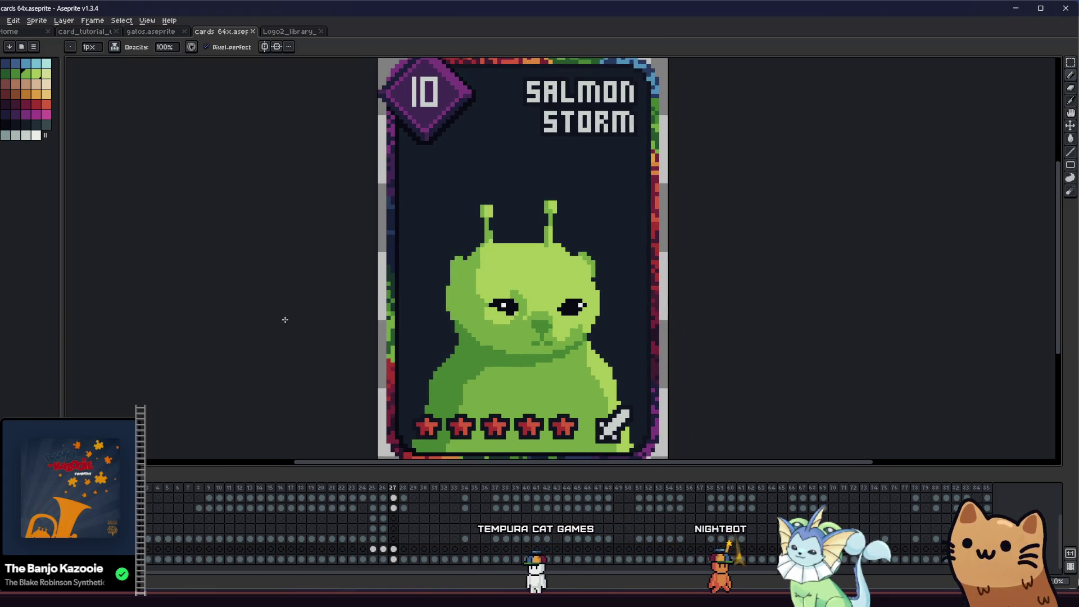
pyautogui.scroll(1, 603, 335)
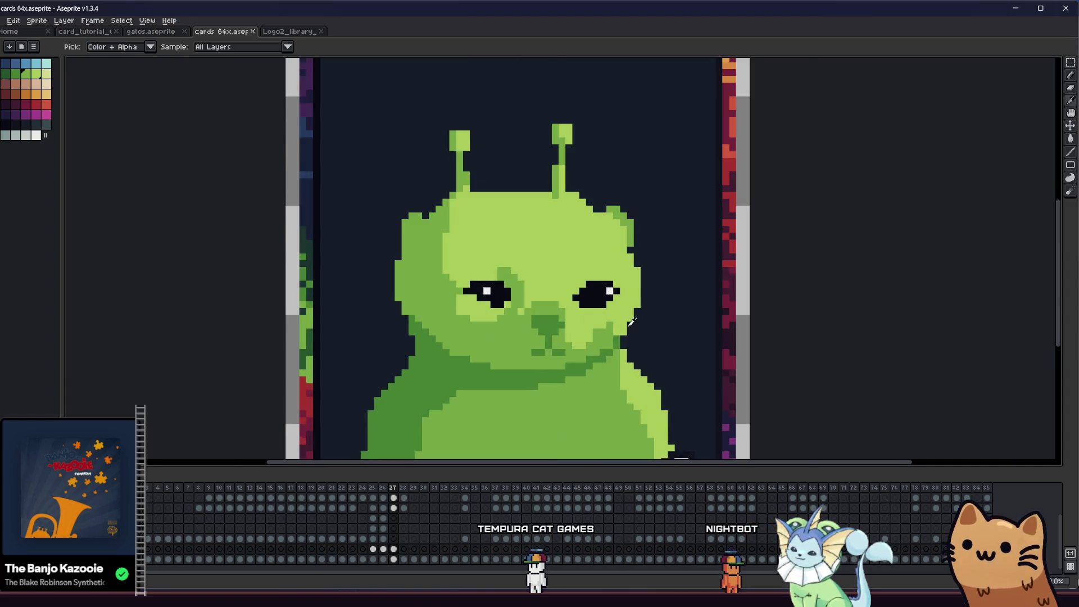
pyautogui.scroll(1, 637, 294)
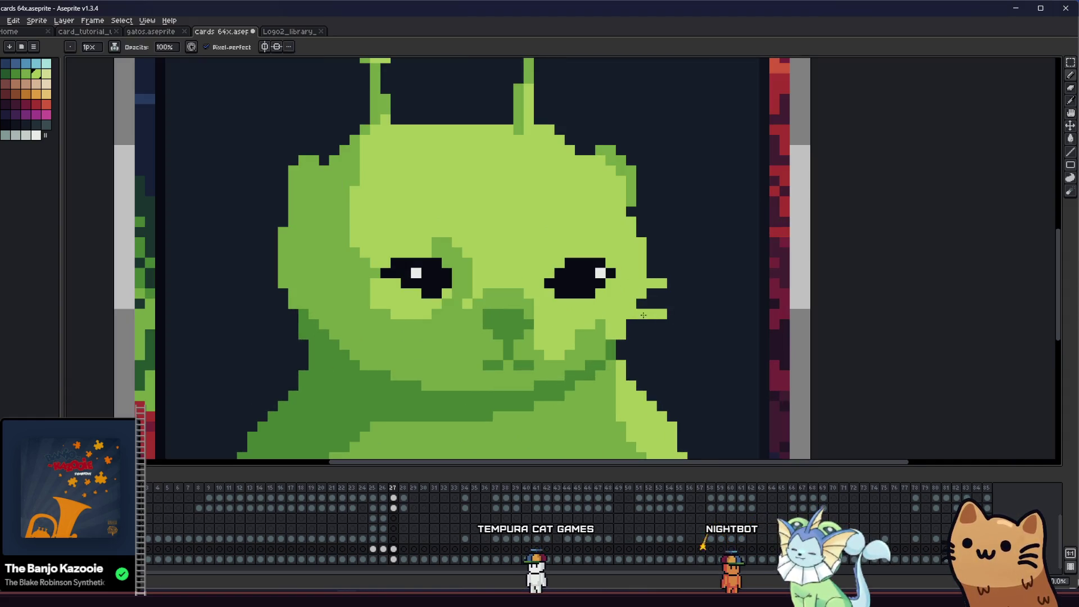
pyautogui.scroll(-2, 638, 337)
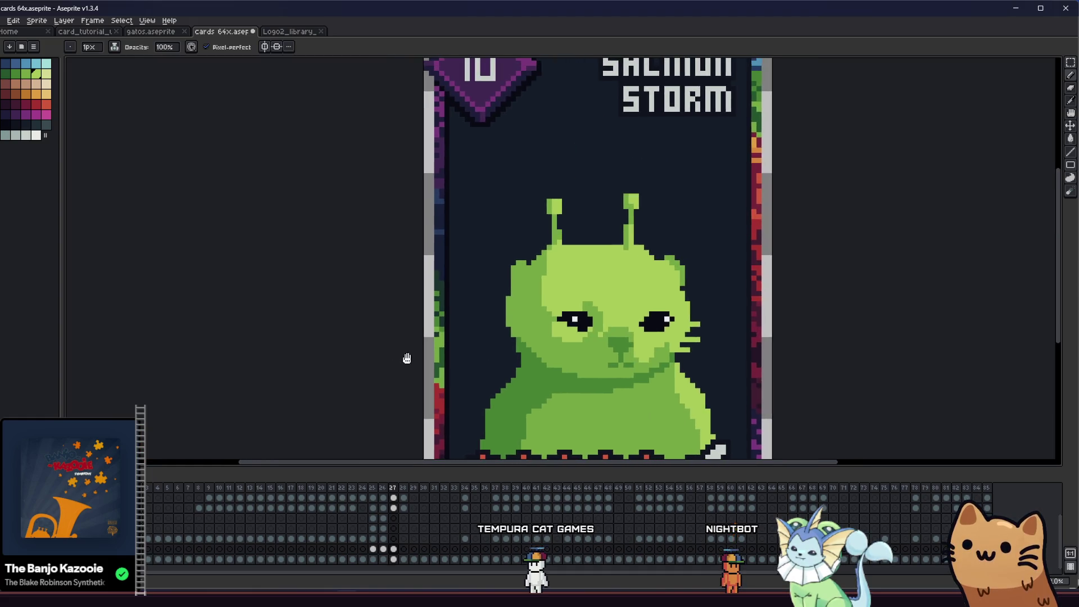
pyautogui.scroll(1, 405, 357)
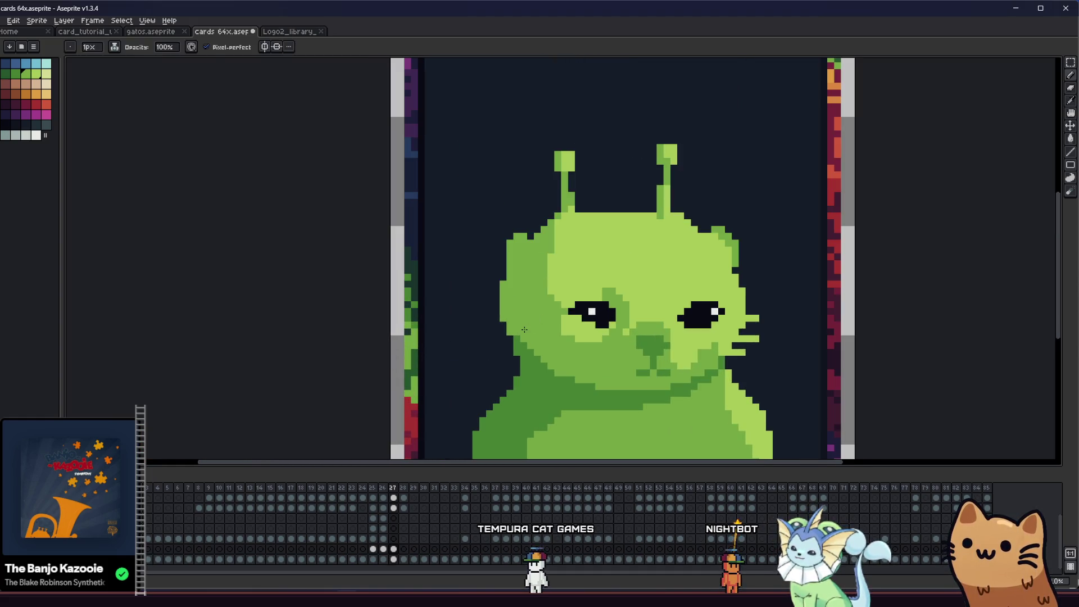
# - Draw light green whisker lines on the cat's left cheek and sample another green
pyautogui.moveTo(508, 352); pyautogui.dragTo(494, 331)
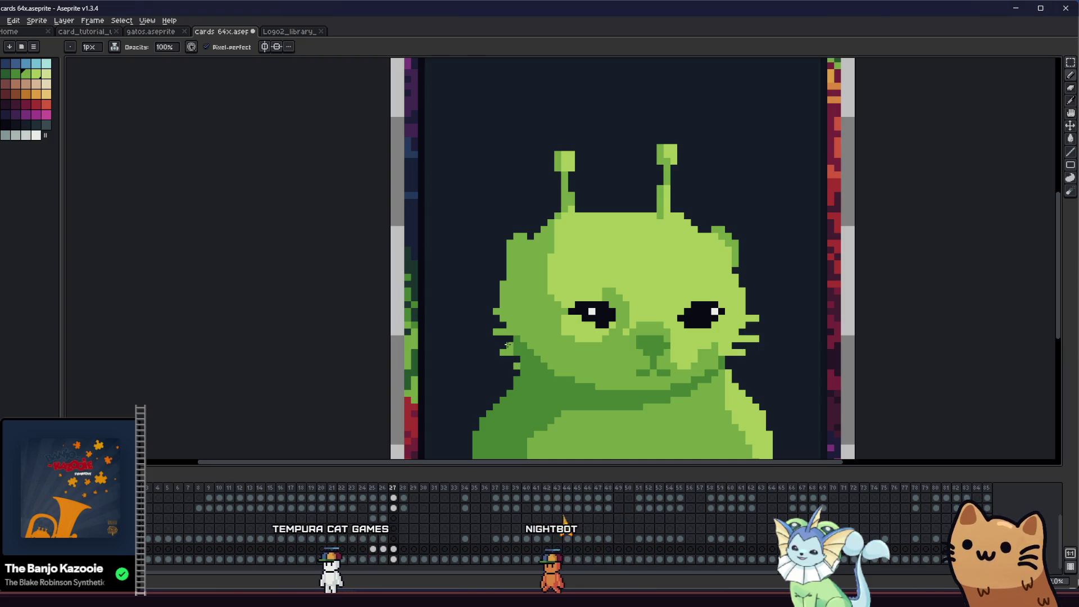
pyautogui.keyDown('alt'); pyautogui.click(504, 346); pyautogui.keyUp('alt')
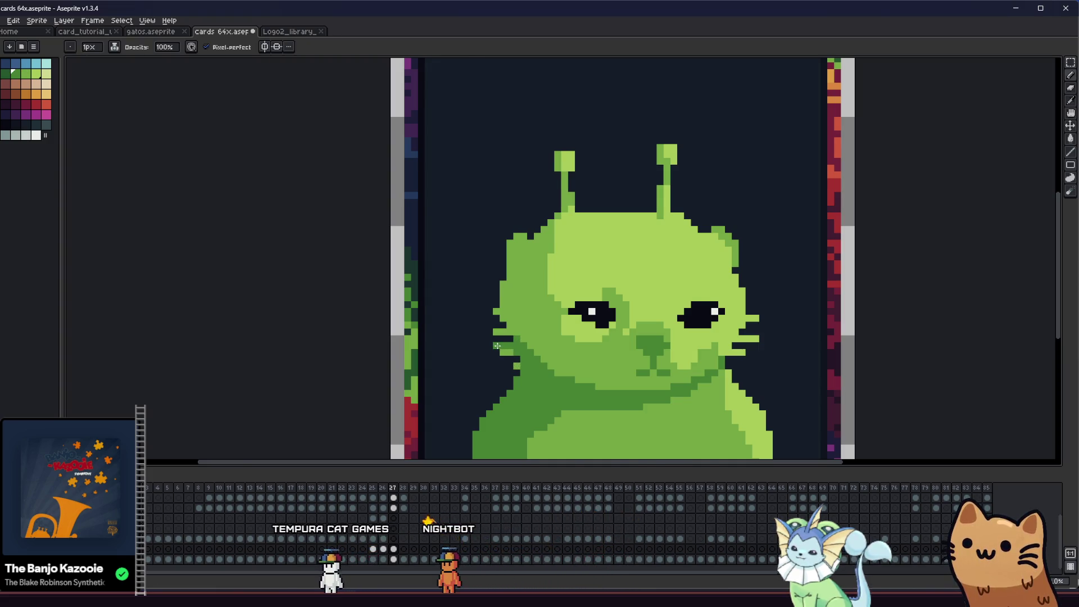
pyautogui.scroll(-2, 497, 346)
pyautogui.scroll(-1, 258, 383)
pyautogui.scroll(-1, 259, 383)
pyautogui.scroll(-1, 258, 379)
pyautogui.scroll(3, 278, 373)
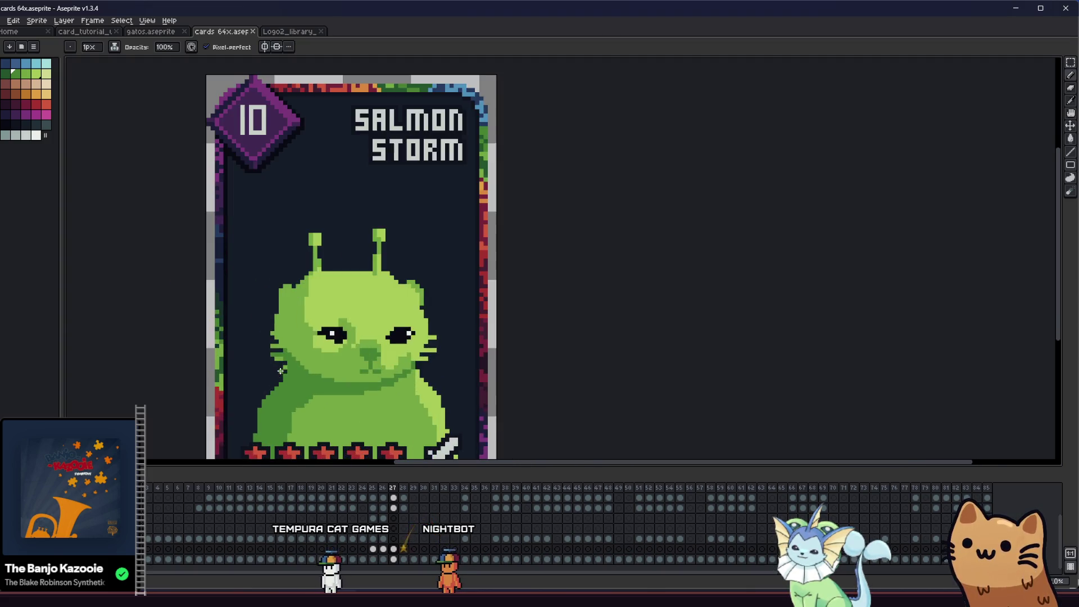
pyautogui.scroll(2, 454, 344)
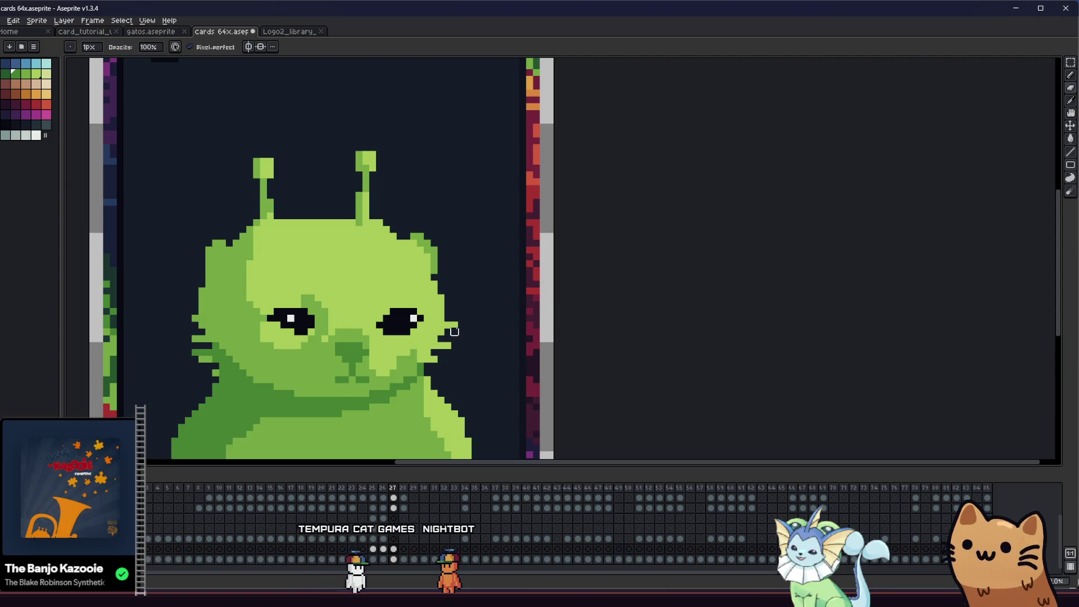
pyautogui.scroll(-3, 454, 332)
pyautogui.scroll(-1, 310, 381)
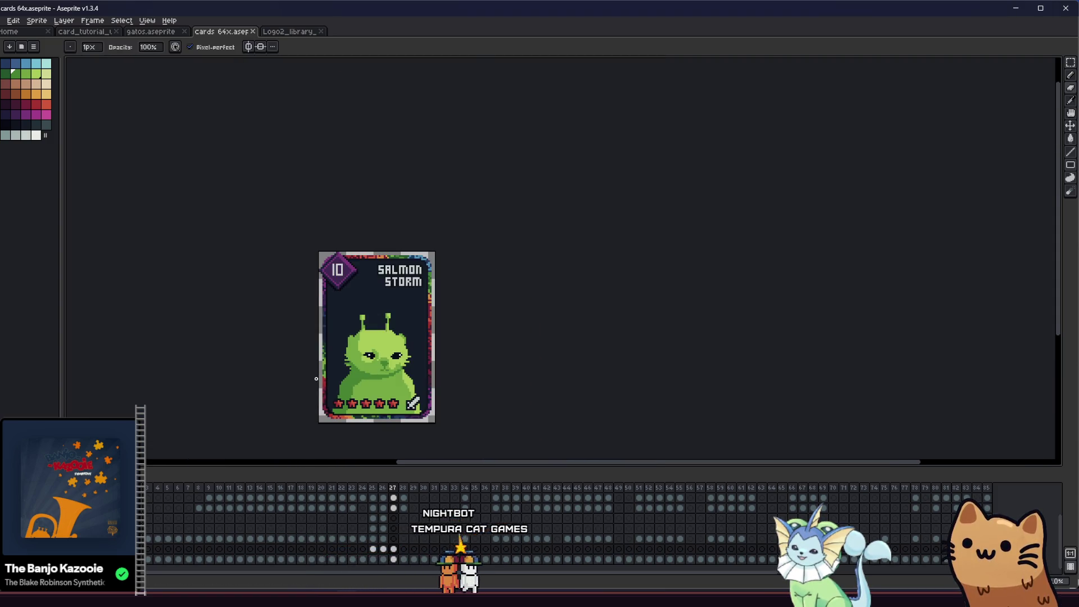
pyautogui.scroll(1, 313, 379)
# - Sample edge colours and fix pixels along the head's upper right edge with pencil and eraser
pyautogui.press('i')
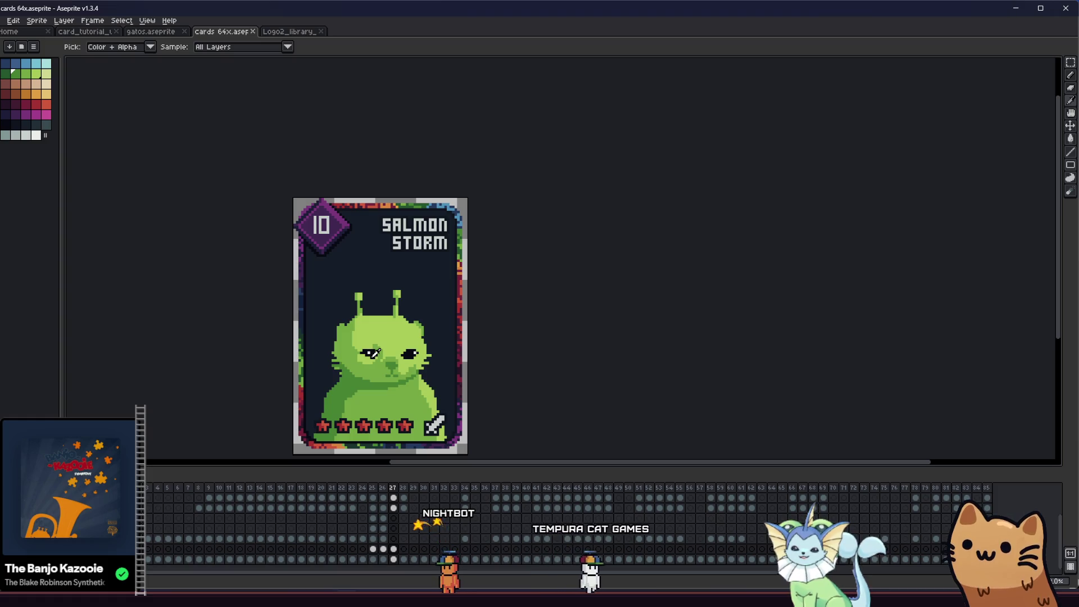
pyautogui.scroll(1, 397, 340)
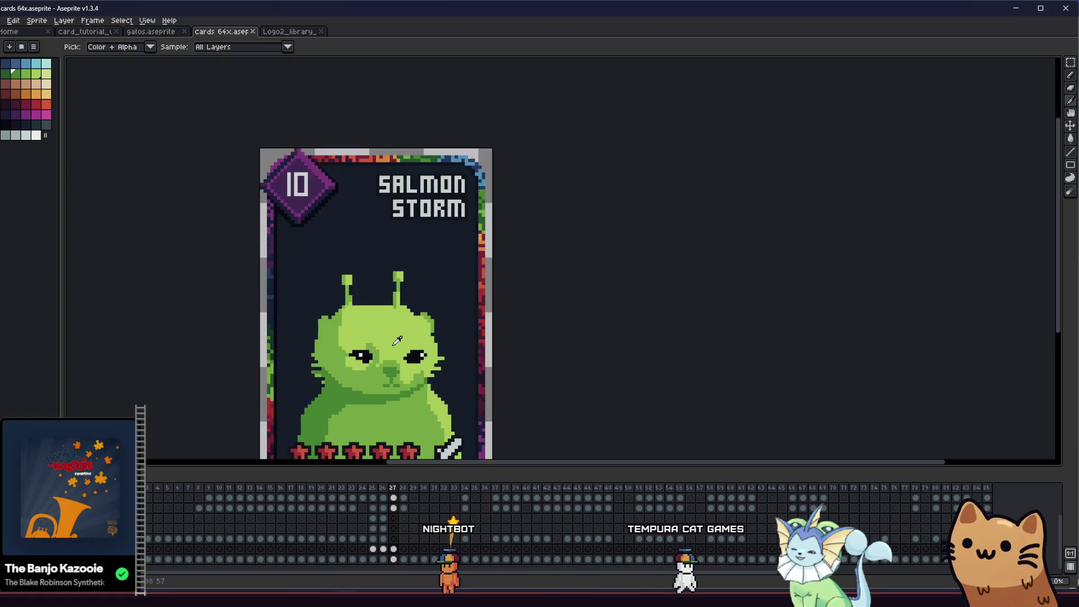
pyautogui.scroll(1, 397, 340)
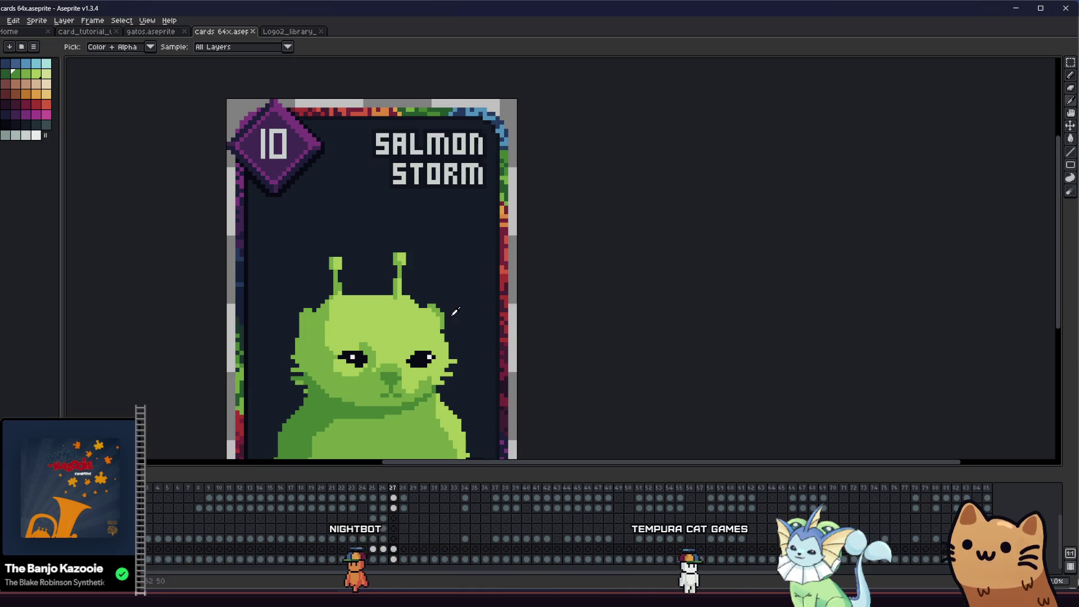
pyautogui.scroll(2, 455, 312)
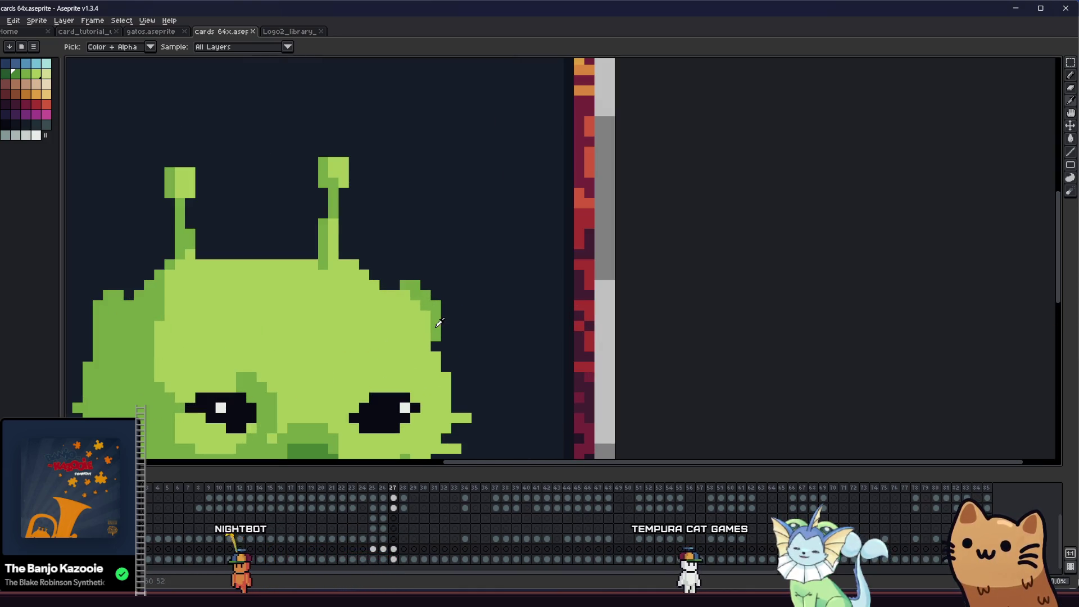
pyautogui.press('alt')
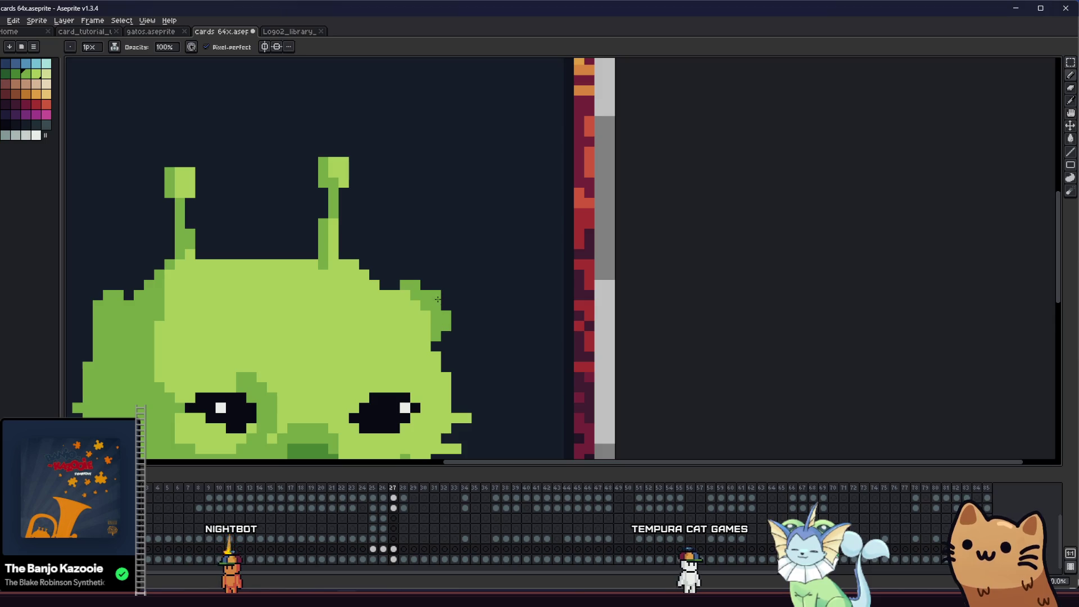
pyautogui.scroll(-3, 470, 349)
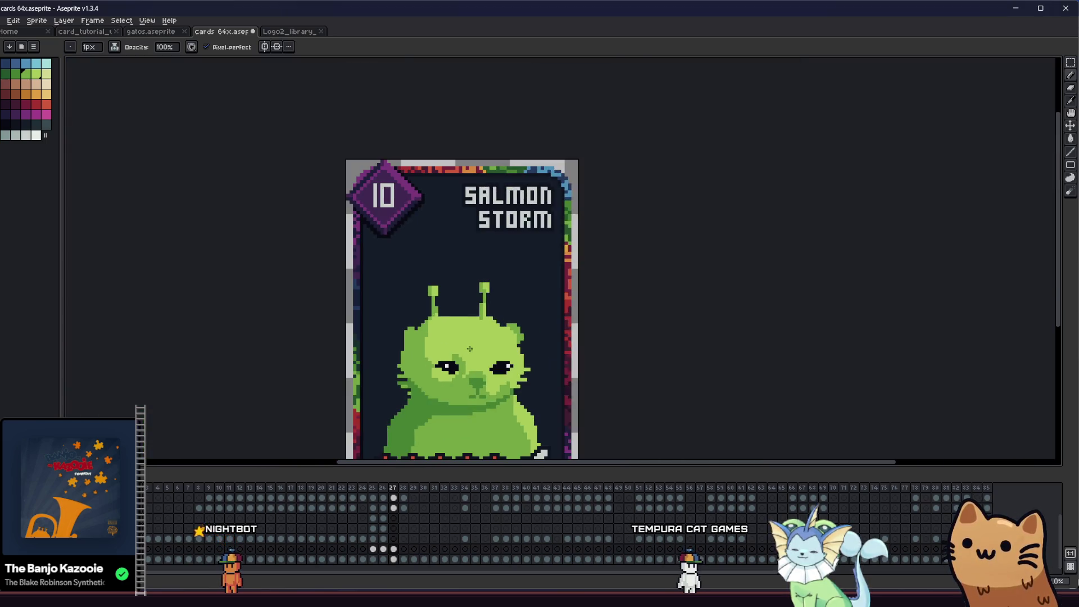
pyautogui.scroll(2, 483, 340)
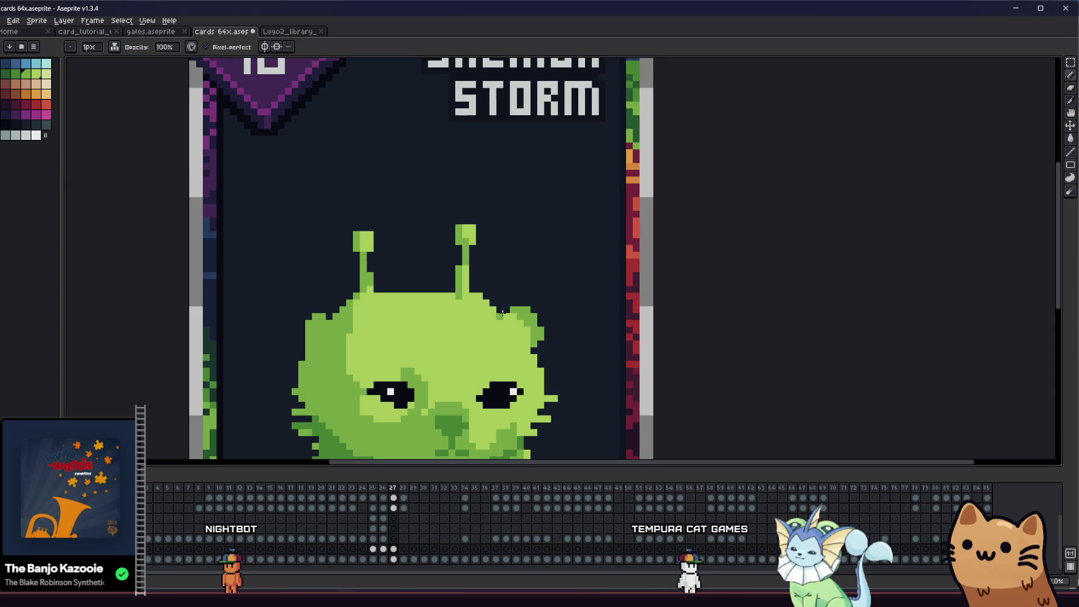
pyautogui.press('e')
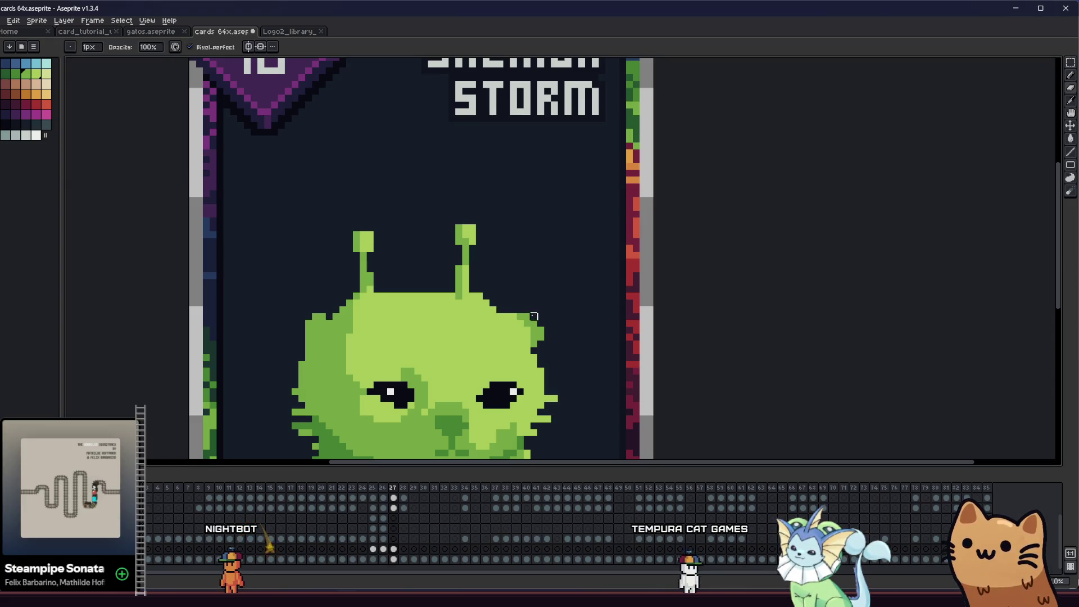
pyautogui.press('b')
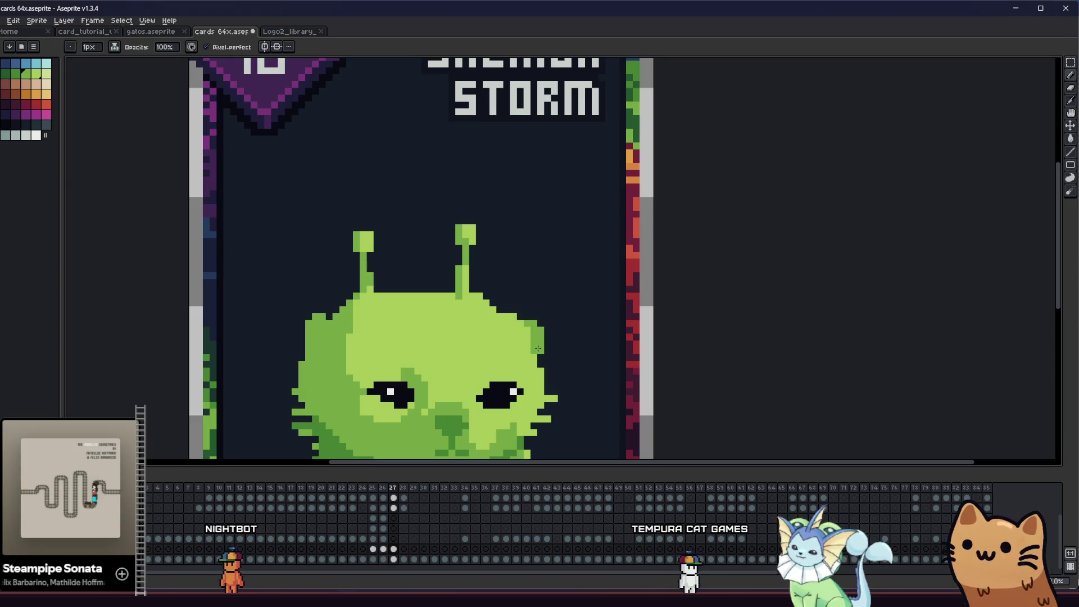
pyautogui.scroll(-1, 506, 355)
pyautogui.scroll(-2, 335, 368)
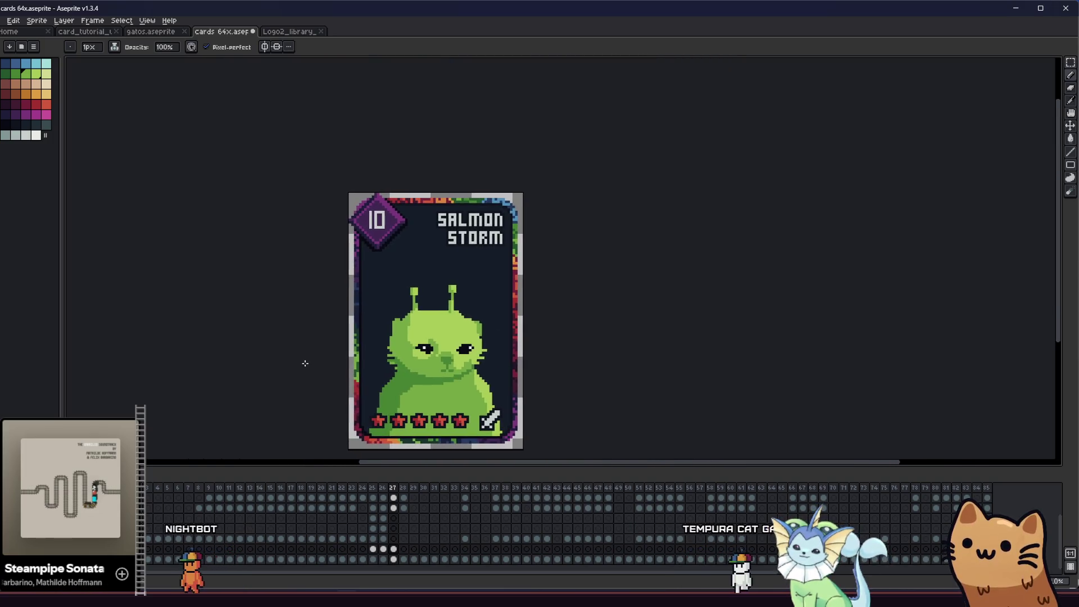
pyautogui.scroll(1, 363, 337)
pyautogui.scroll(1, 422, 295)
pyautogui.press('i')
pyautogui.press('b')
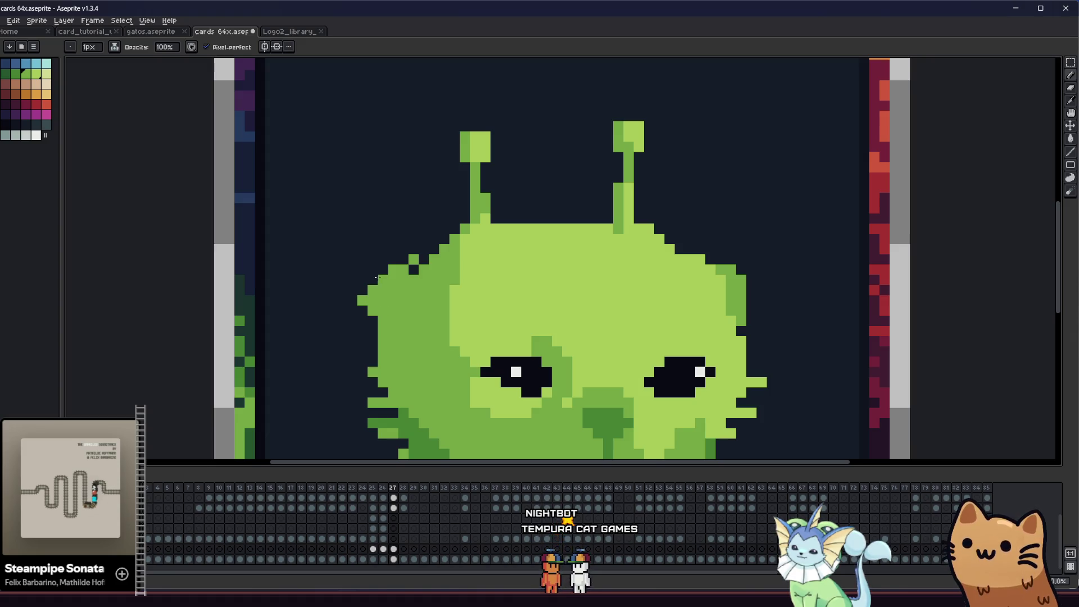
pyautogui.scroll(-5, 413, 260)
pyautogui.scroll(1, 354, 271)
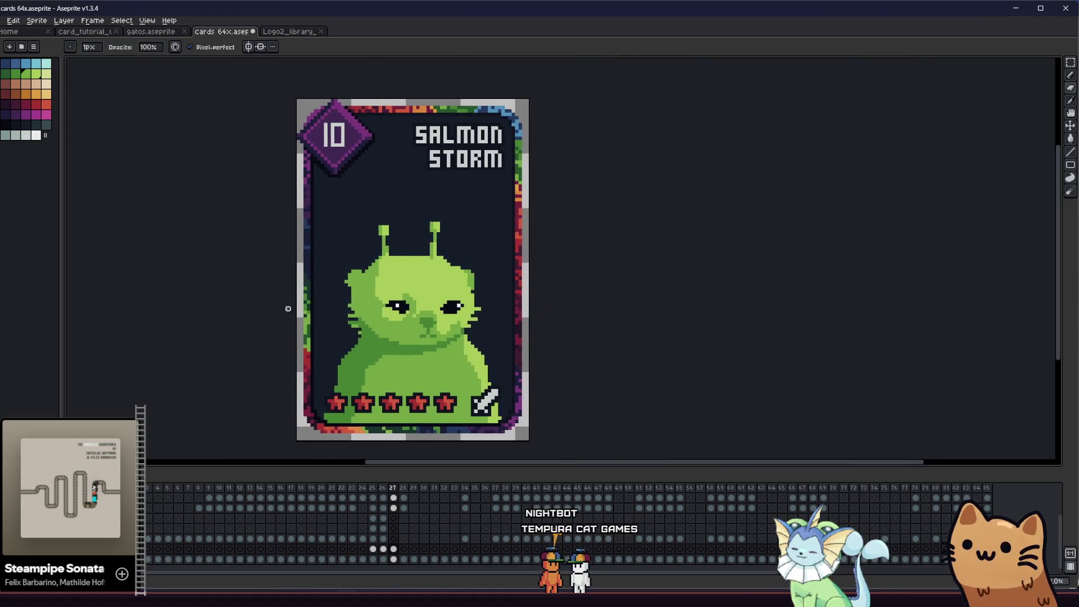
pyautogui.scroll(1, 354, 271)
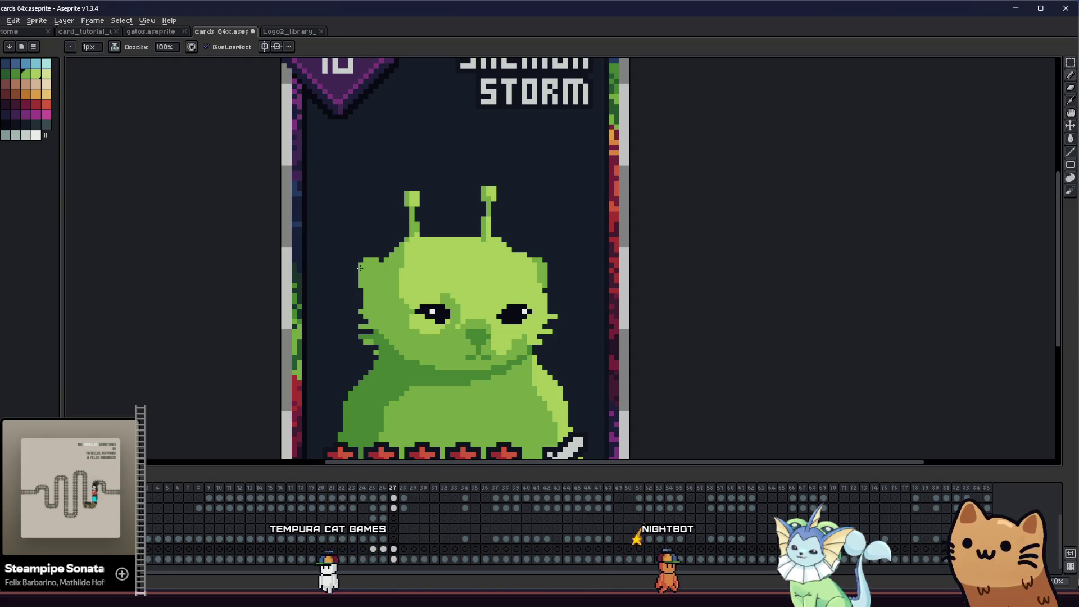
pyautogui.scroll(2, 379, 258)
pyautogui.scroll(3, 386, 250)
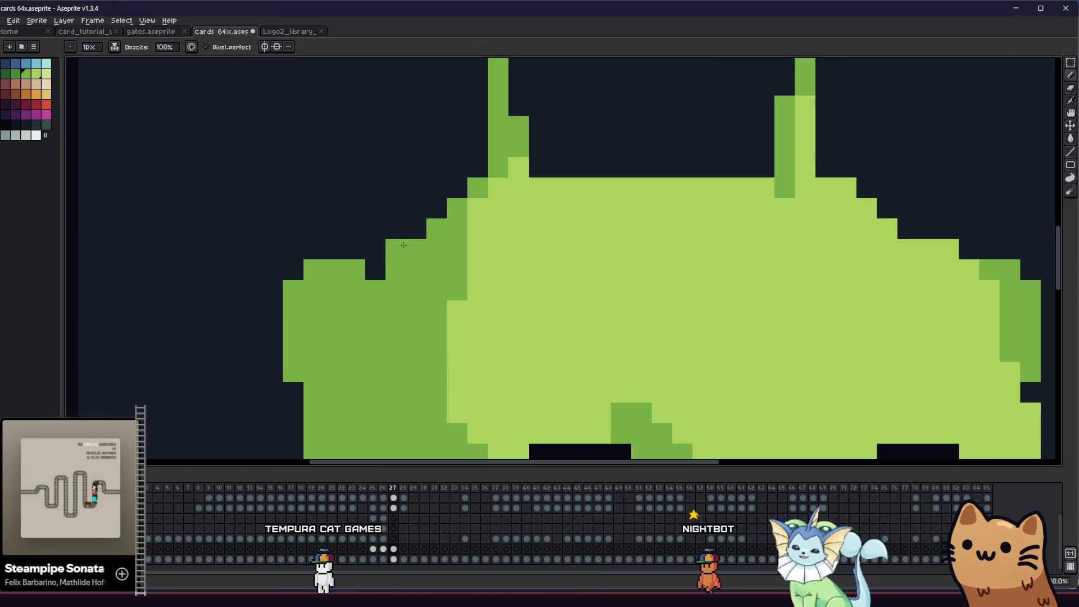
pyautogui.scroll(-2, 459, 193)
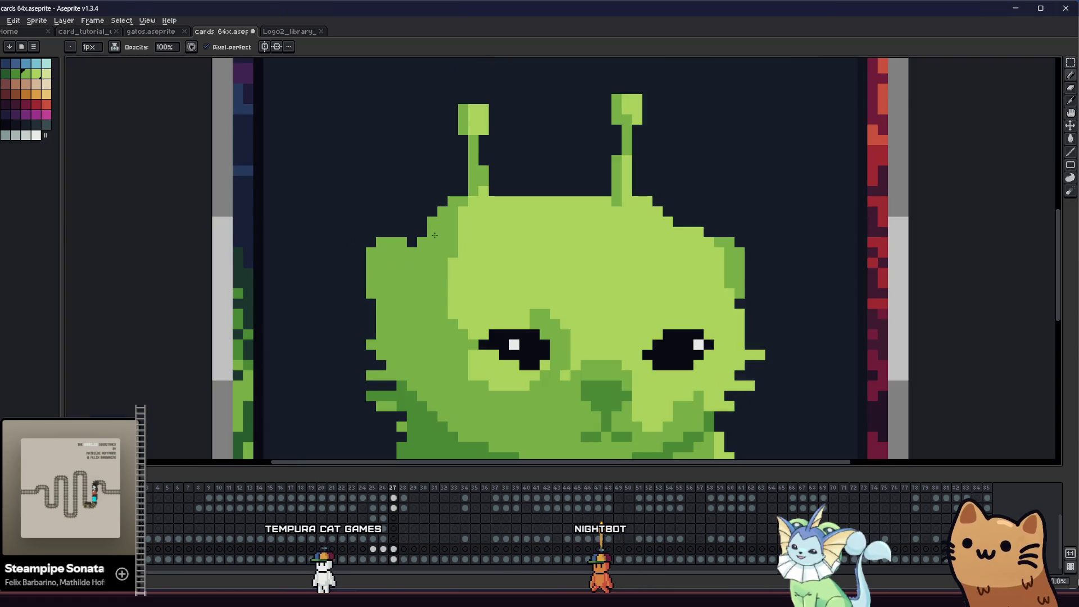
pyautogui.scroll(-1, 323, 284)
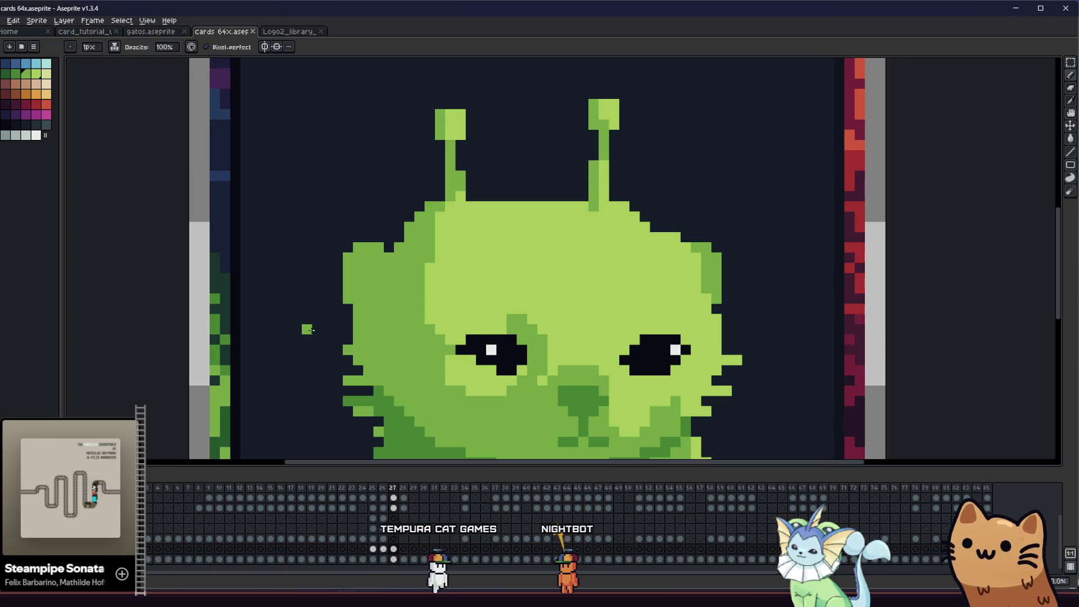
pyautogui.scroll(-2, 307, 328)
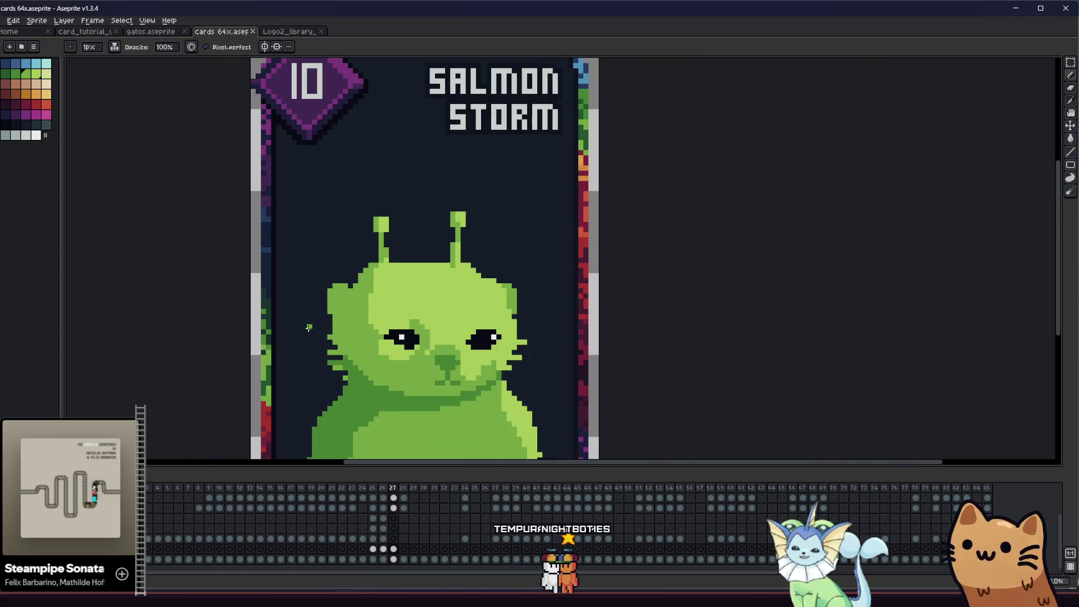
pyautogui.scroll(-2, 299, 334)
pyautogui.scroll(1, 293, 340)
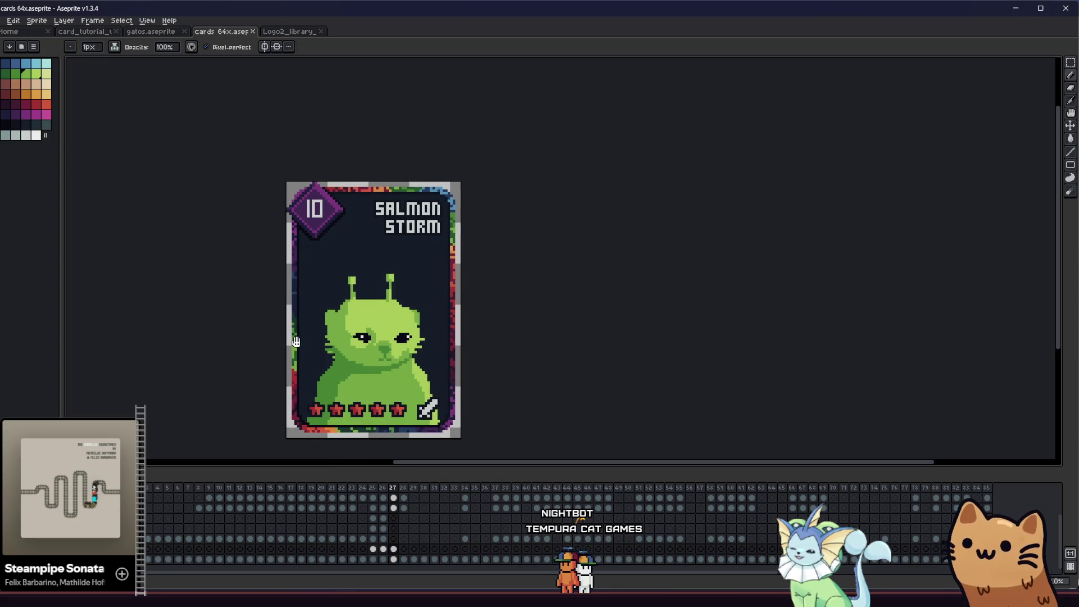
pyautogui.moveTo(294, 339); pyautogui.dragTo(304, 342)
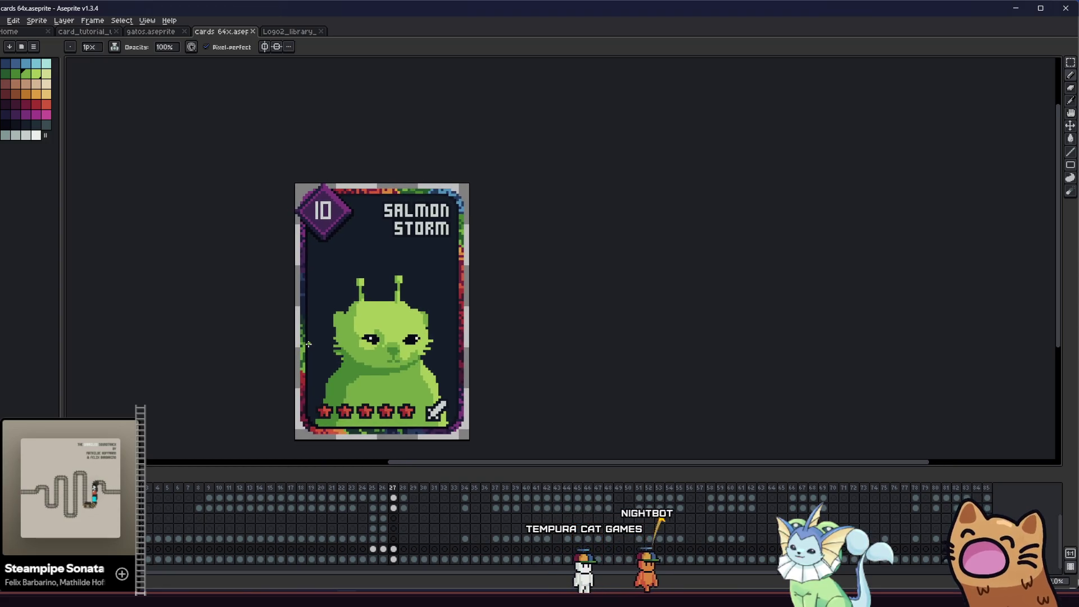
pyautogui.moveTo(307, 352)
pyautogui.mouseDown()
pyautogui.moveTo(340, 345)
pyautogui.moveTo(332, 329)
pyautogui.moveTo(344, 321)
pyautogui.moveTo(238, 369)
pyautogui.mouseUp()
pyautogui.scroll(1, 332, 330)
pyautogui.scroll(2, 307, 334)
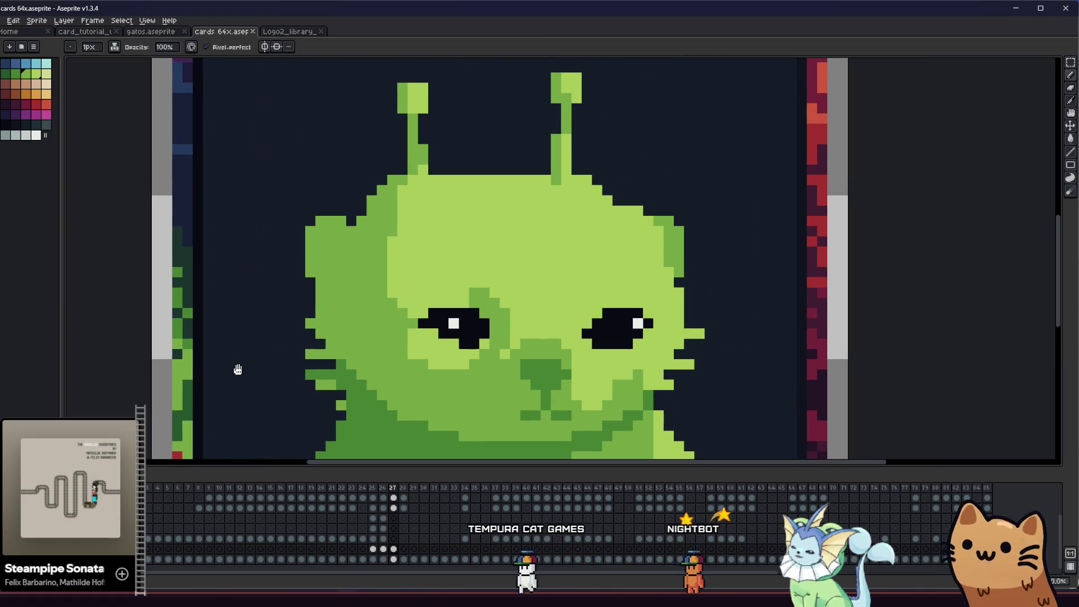
# - Marquee the antennae, drag and nudge them to uneven heights on the head, then commit
pyautogui.press('b')
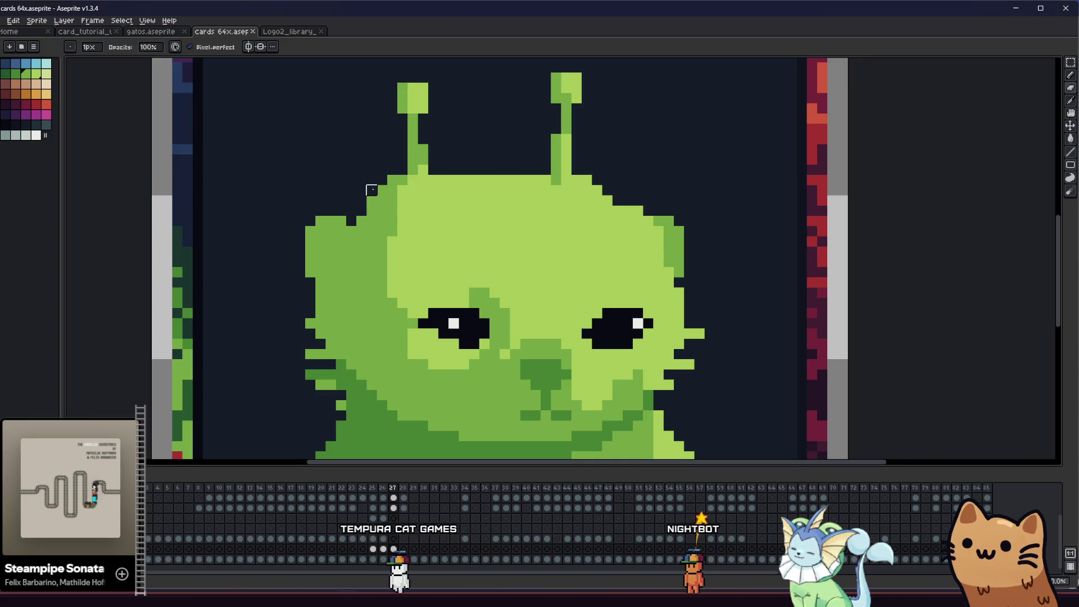
pyautogui.press('m')
pyautogui.moveTo(361, 108); pyautogui.dragTo(334, 152)
pyautogui.moveTo(365, 101)
pyautogui.mouseDown()
pyautogui.moveTo(553, 193)
pyautogui.moveTo(585, 241)
pyautogui.mouseUp()
pyautogui.moveTo(498, 188); pyautogui.dragTo(511, 203)
pyautogui.press('Return')
pyautogui.hotkey('ctrl', 'd')
pyautogui.press('b')
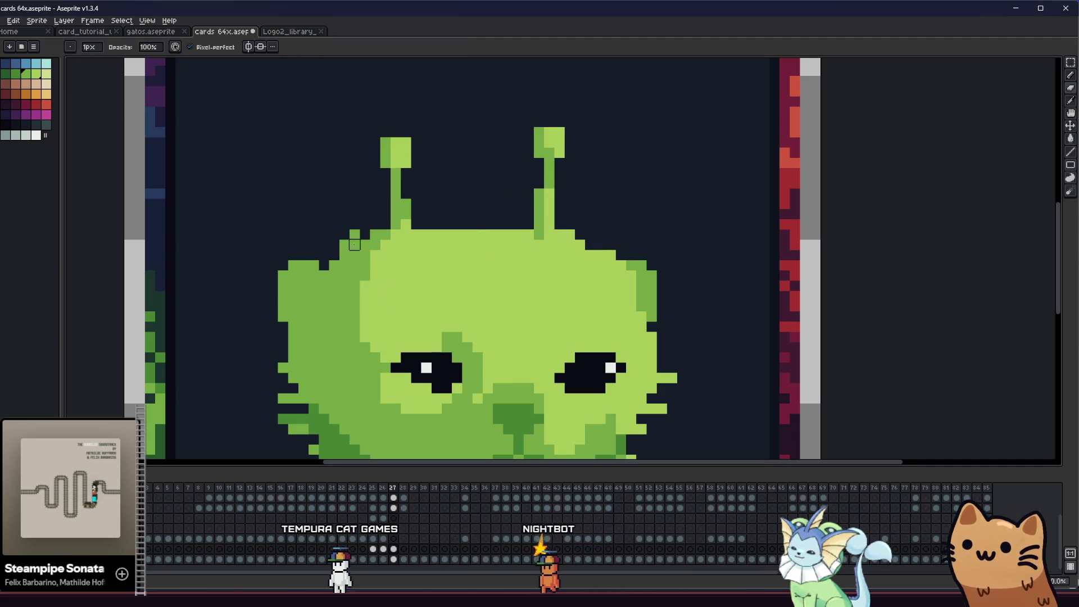
pyautogui.press('l')
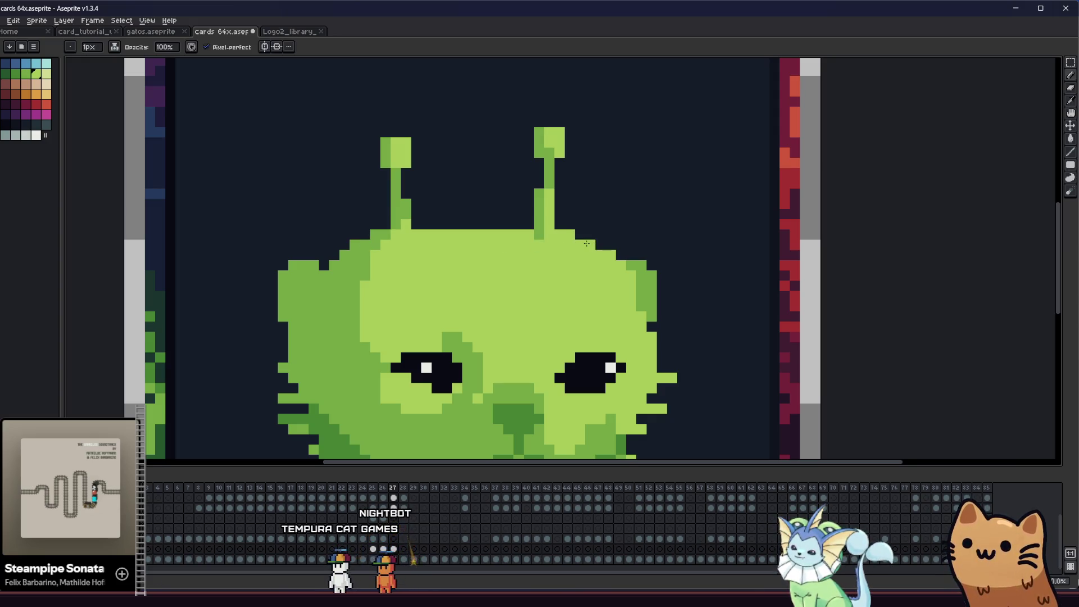
pyautogui.scroll(-1, 586, 247)
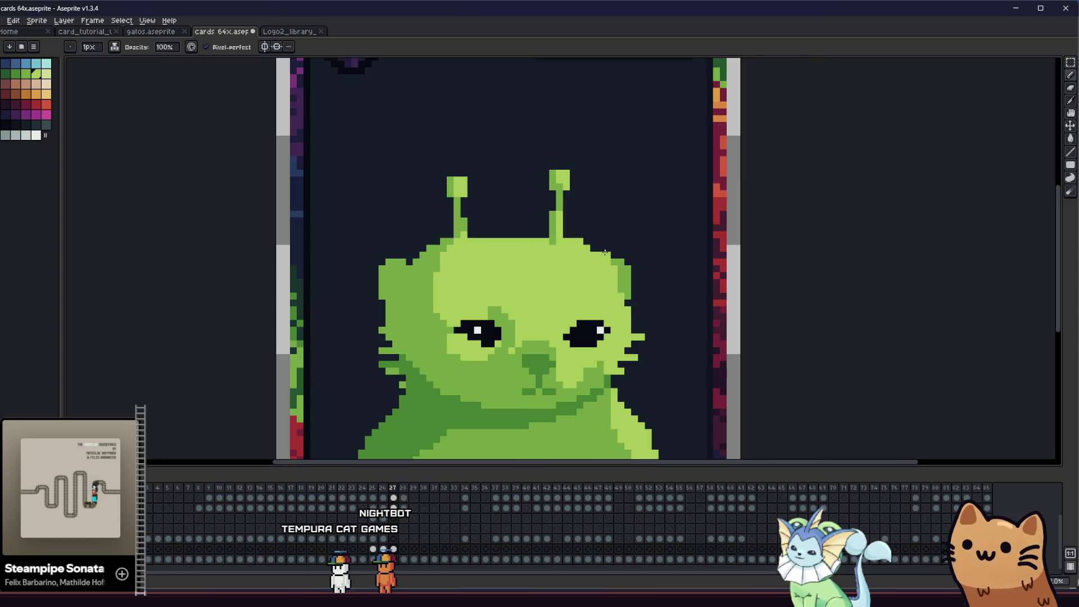
pyautogui.scroll(-1, 592, 248)
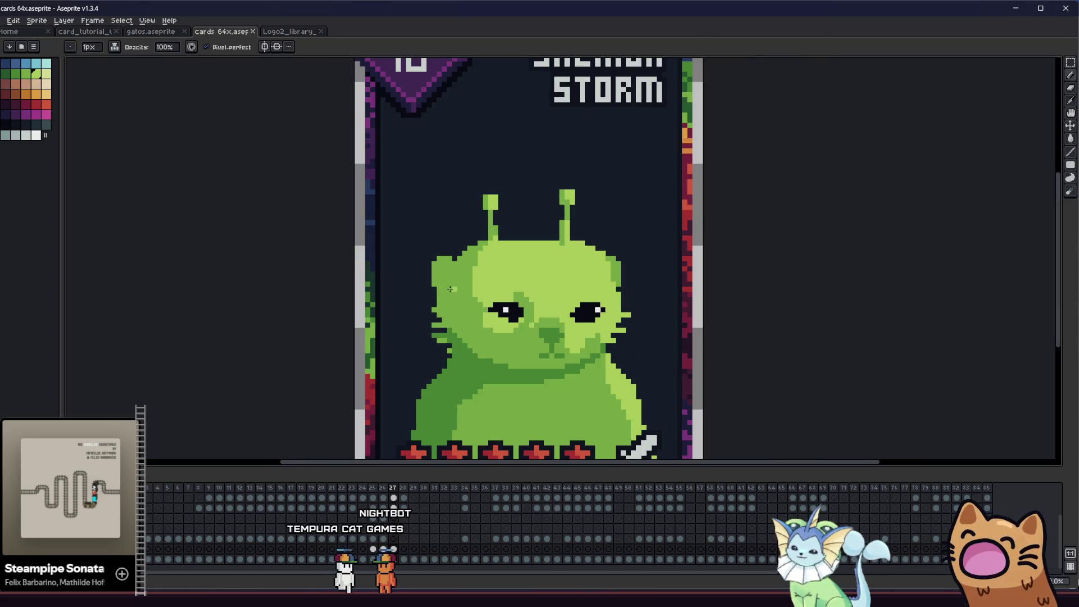
pyautogui.scroll(-1, 438, 290)
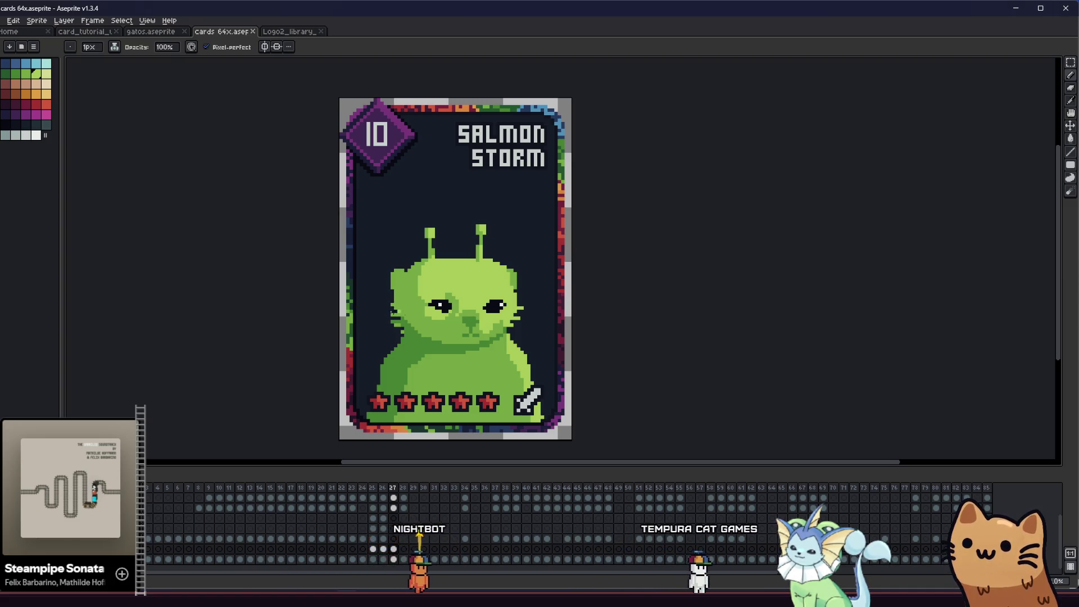
pyautogui.scroll(1, 384, 311)
pyautogui.scroll(1, 466, 324)
pyautogui.scroll(2, 467, 324)
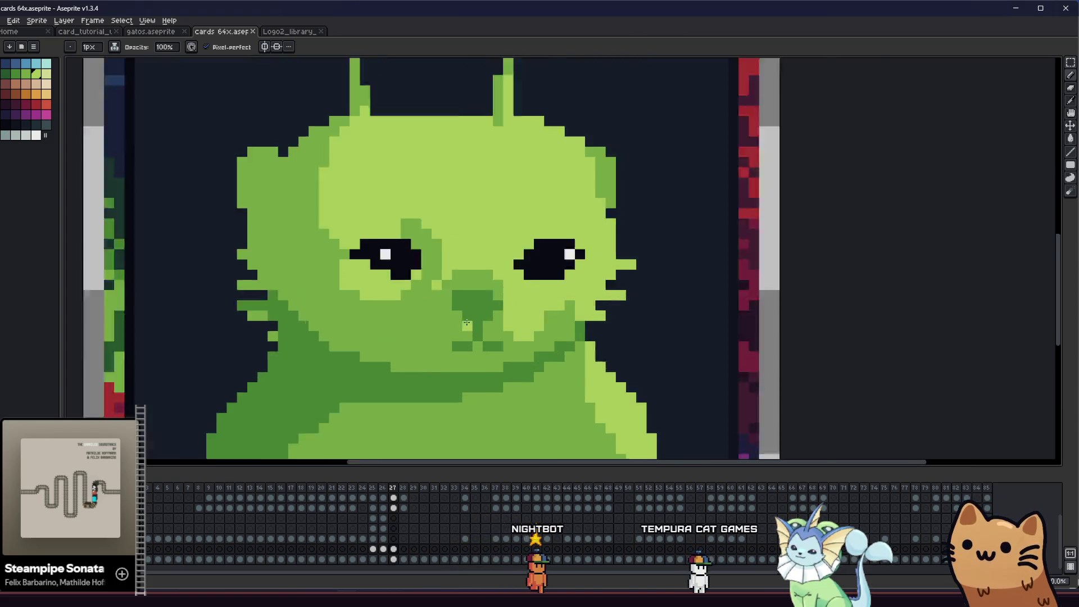
pyautogui.scroll(1, 466, 324)
# - Draw a dark green line under the nose with a small mouth pixel on each side
pyautogui.keyDown('alt'); pyautogui.click(480, 316); pyautogui.keyUp('alt')
pyautogui.moveTo(480, 323); pyautogui.dragTo(480, 344)
pyautogui.click(493, 355)
pyautogui.click(453, 355)
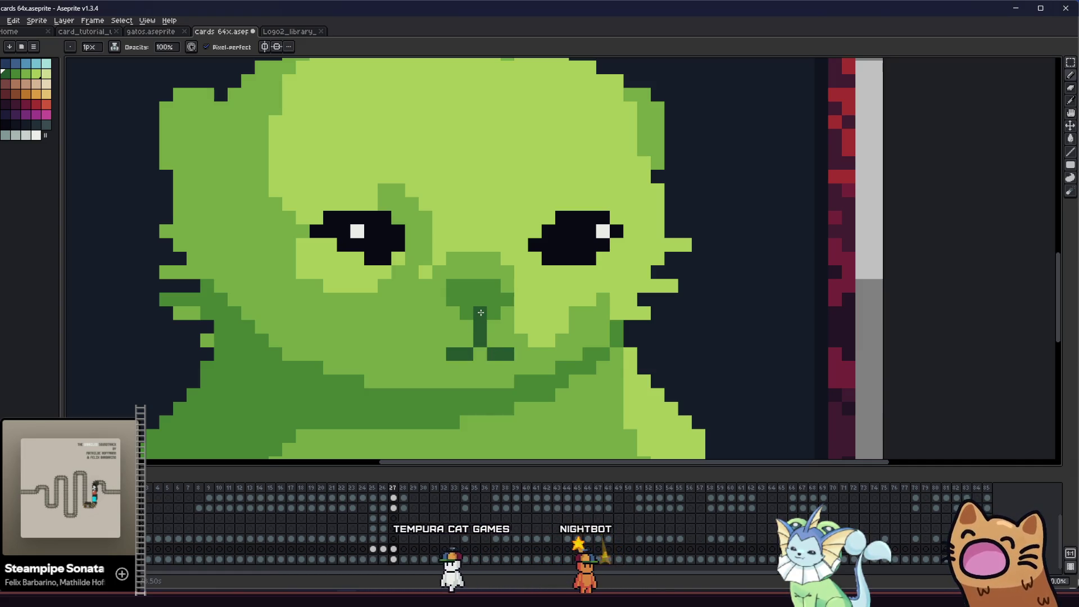
# - Fill the nose dark green, undo a stray lighter pixel and extend the nose upward
pyautogui.press('g')
pyautogui.click(497, 287)
pyautogui.press('b')
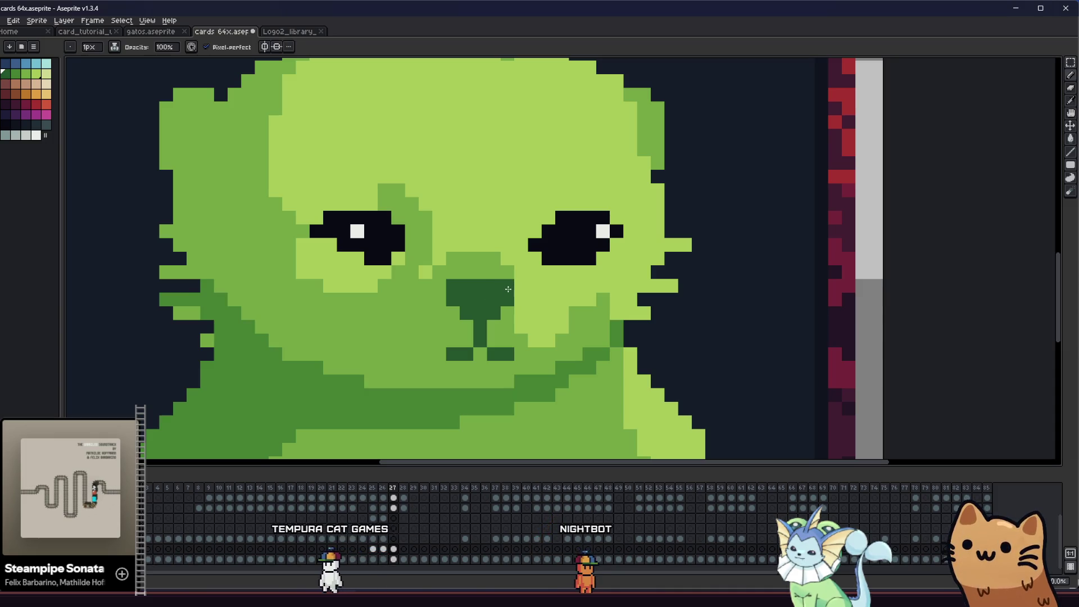
pyautogui.click(455, 282)
pyautogui.hotkey('ctrl', 'z')
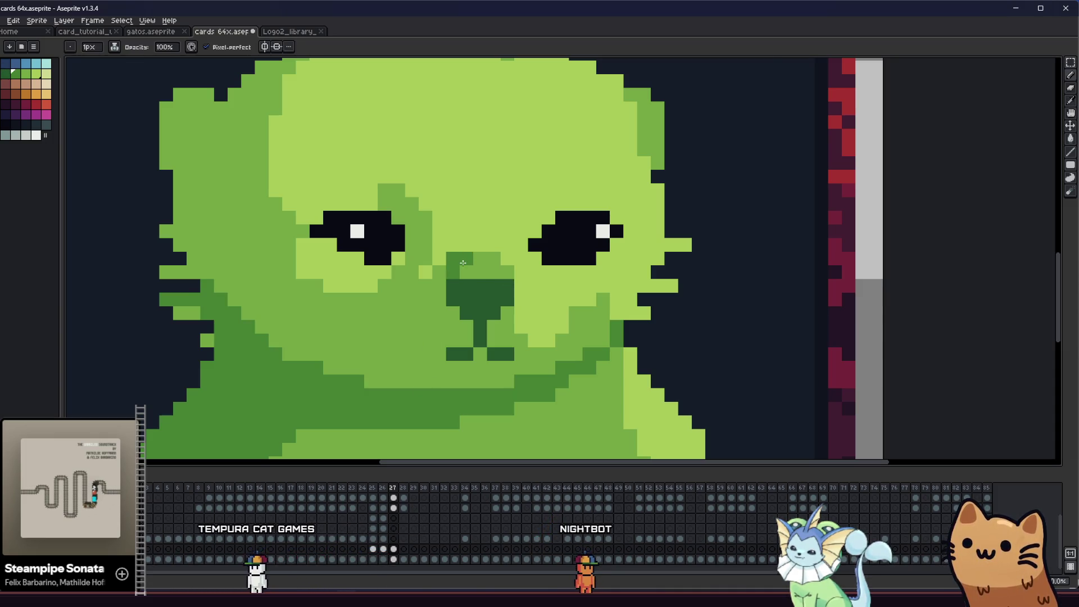
pyautogui.moveTo(457, 269)
pyautogui.mouseDown()
pyautogui.moveTo(502, 272)
pyautogui.moveTo(485, 264)
pyautogui.mouseUp()
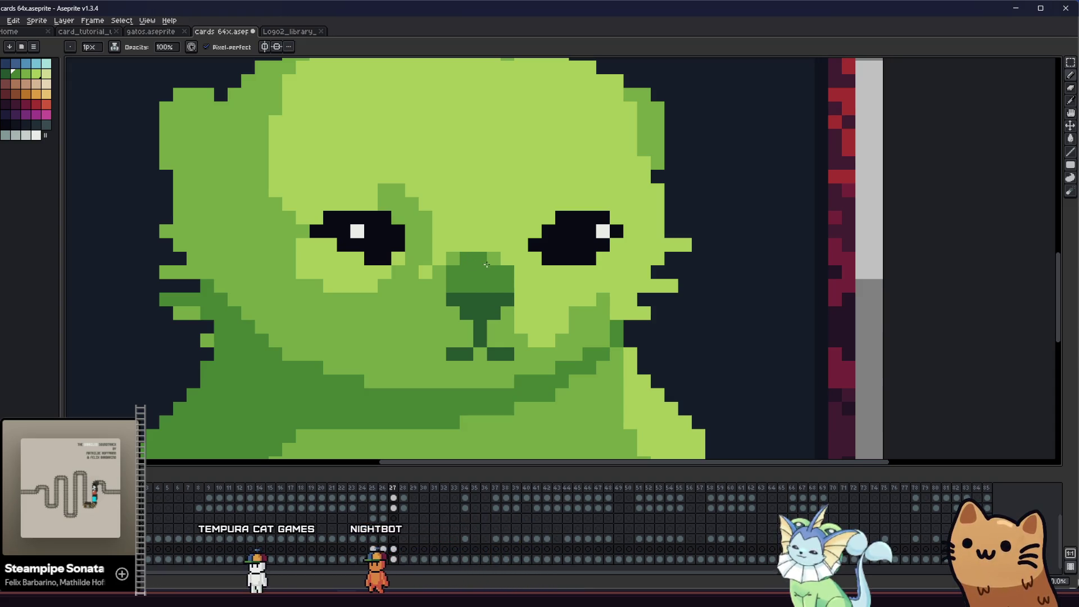
pyautogui.scroll(-1, 486, 263)
pyautogui.scroll(-1, 472, 282)
pyautogui.scroll(-1, 337, 312)
# - Pencil diagonal dark green shading pixels below and beside the nose
pyautogui.moveTo(280, 333)
pyautogui.mouseDown()
pyautogui.moveTo(147, 337)
pyautogui.moveTo(330, 344)
pyautogui.mouseUp()
pyautogui.scroll(1, 380, 343)
pyautogui.scroll(1, 393, 351)
pyautogui.scroll(1, 431, 338)
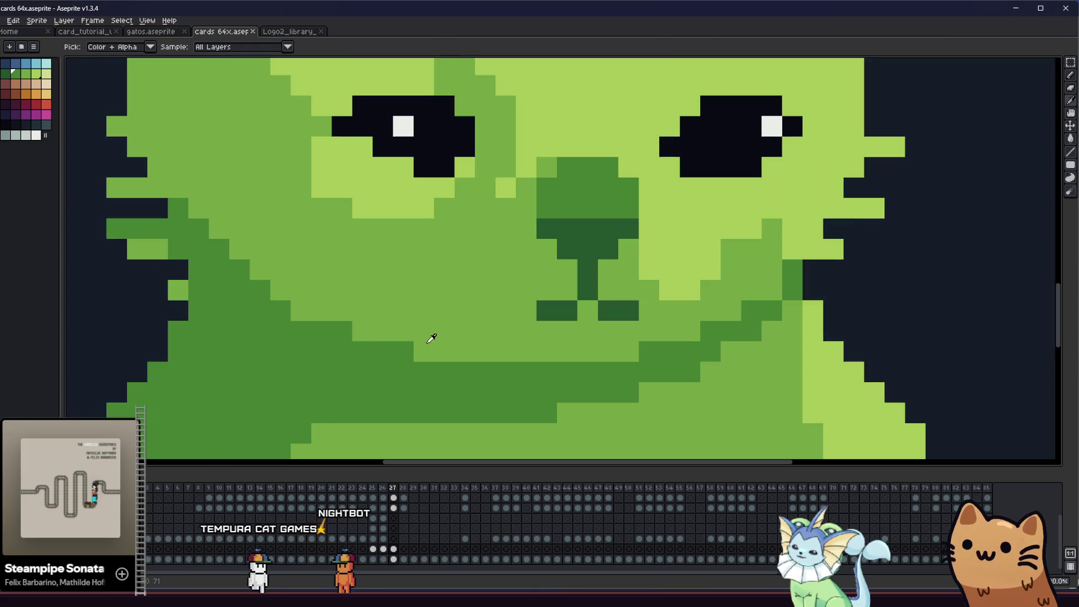
pyautogui.press('b')
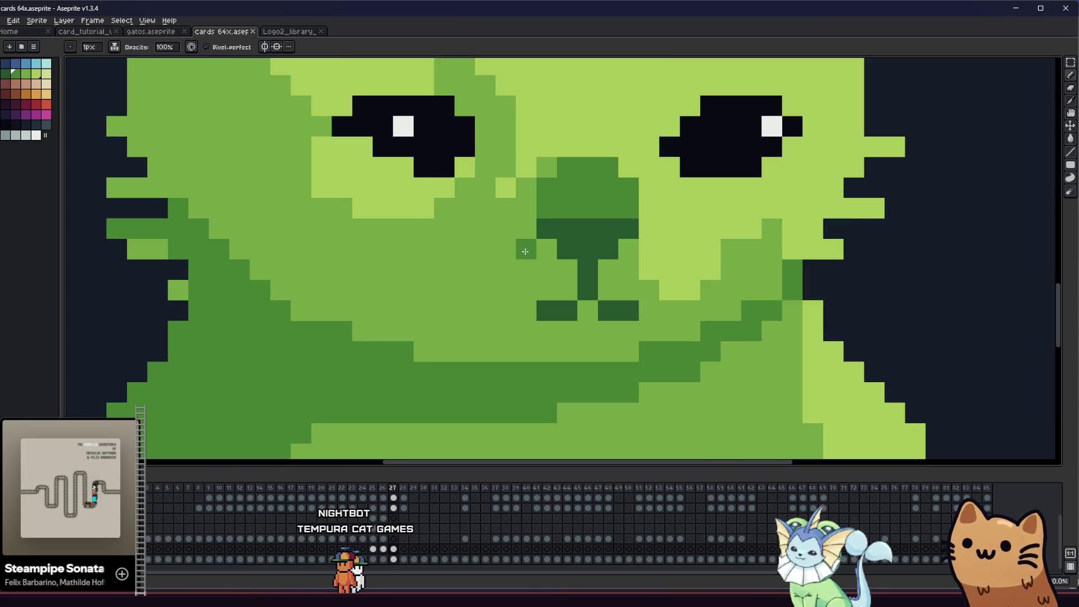
pyautogui.moveTo(525, 253)
pyautogui.mouseDown()
pyautogui.moveTo(484, 268)
pyautogui.moveTo(457, 301)
pyautogui.mouseUp()
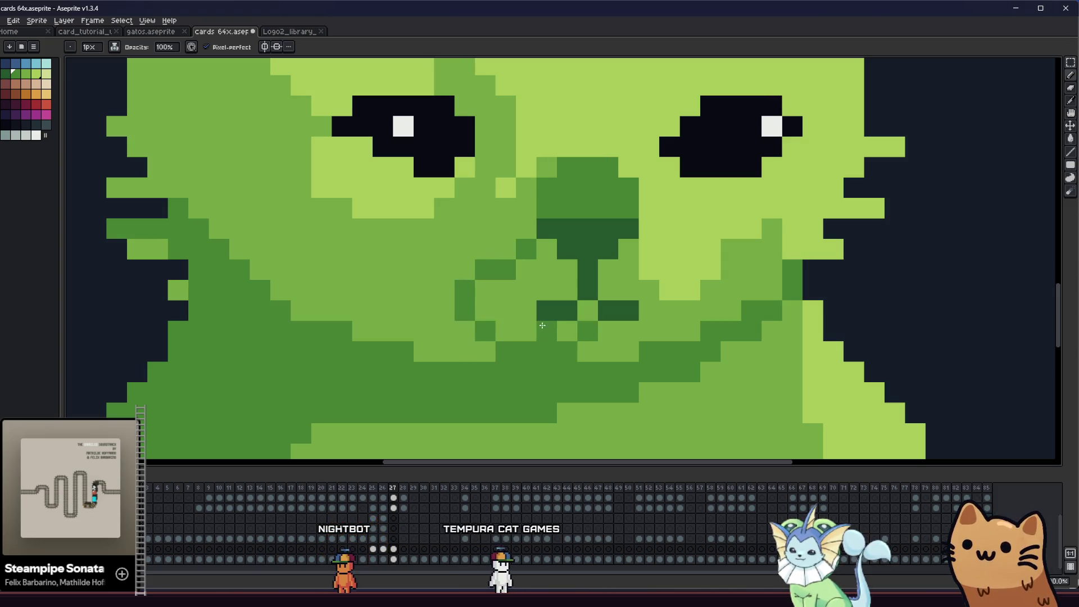
pyautogui.click(631, 314)
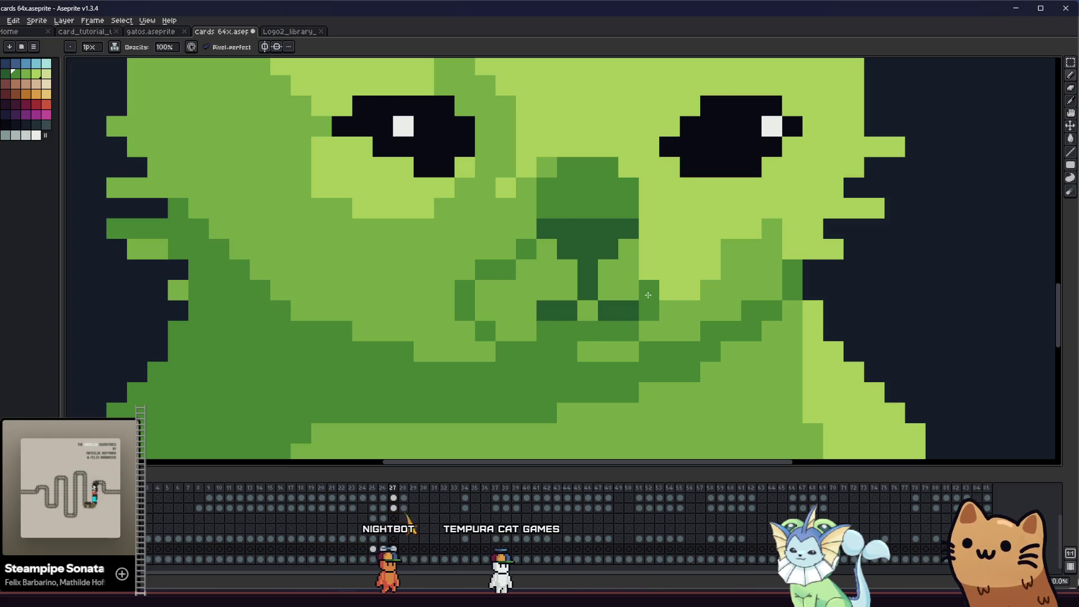
# - Bucket-fill three light-green muzzle patches around the nose darker and review on the card
pyautogui.press('g')
pyautogui.click(615, 270)
pyautogui.click(522, 286)
pyautogui.click(582, 310)
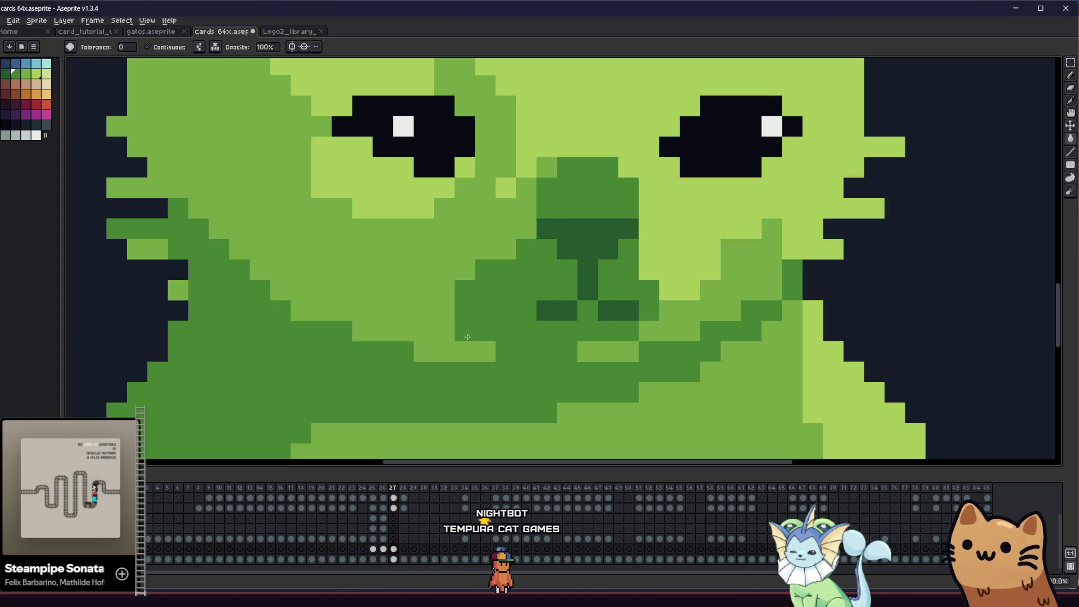
pyautogui.press('b')
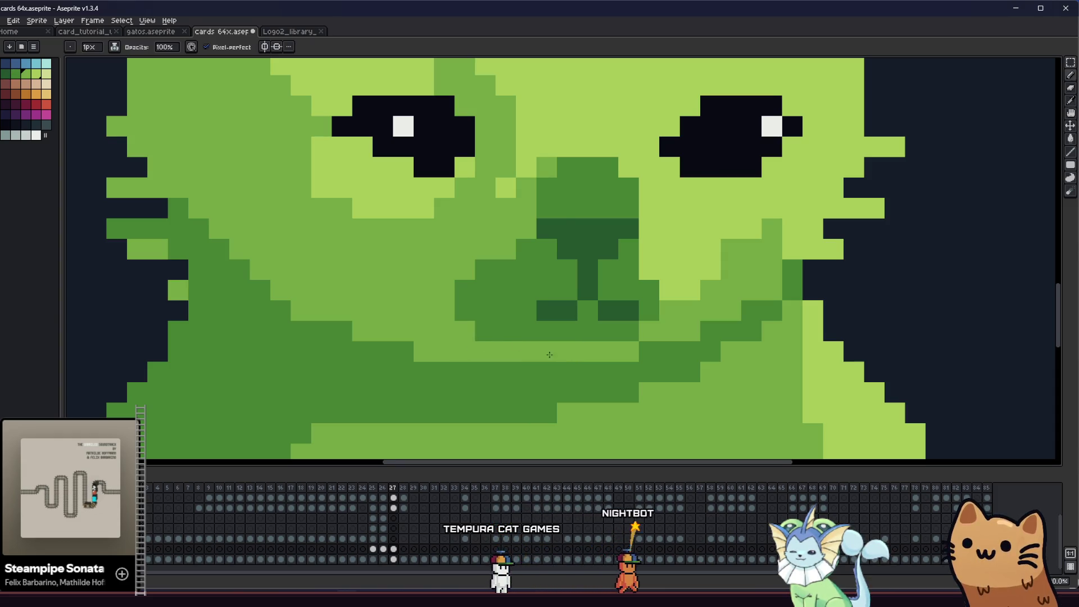
pyautogui.scroll(-1, 455, 338)
pyautogui.scroll(-1, 379, 337)
pyautogui.scroll(-1, 292, 336)
pyautogui.scroll(-2, 292, 337)
pyautogui.scroll(-2, 270, 338)
pyautogui.scroll(3, 253, 342)
pyautogui.moveTo(248, 345)
pyautogui.mouseDown()
pyautogui.moveTo(191, 345)
pyautogui.moveTo(276, 342)
pyautogui.mouseUp()
pyautogui.scroll(1, 364, 330)
pyautogui.scroll(1, 364, 329)
pyautogui.press('g')
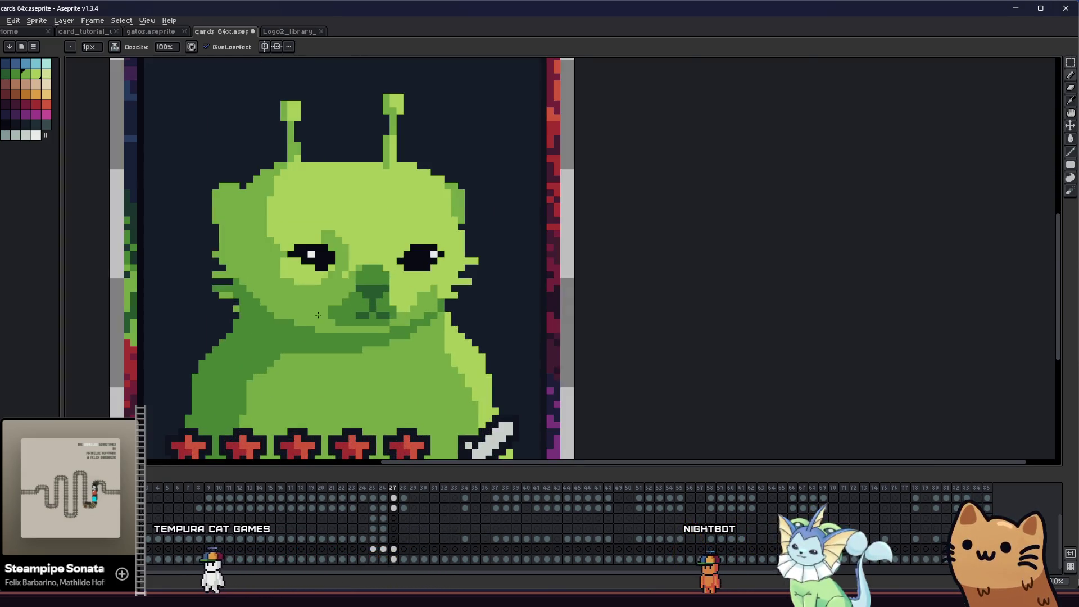
pyautogui.scroll(1, 354, 320)
pyautogui.scroll(1, 337, 313)
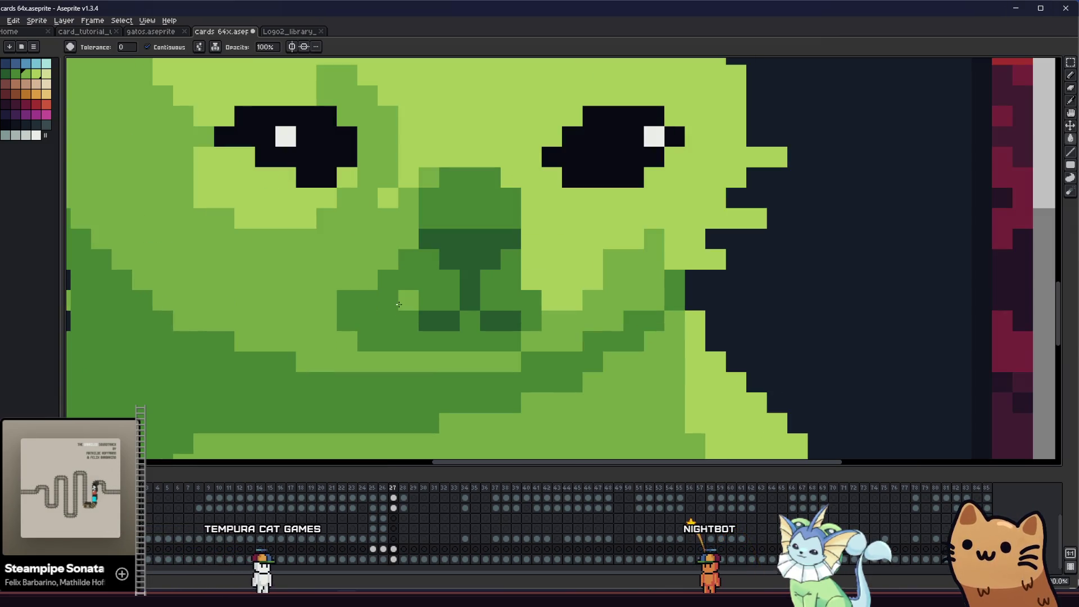
# - Sample the darker green from the art and stroke it along the alien-cat's chin line
pyautogui.press('i')
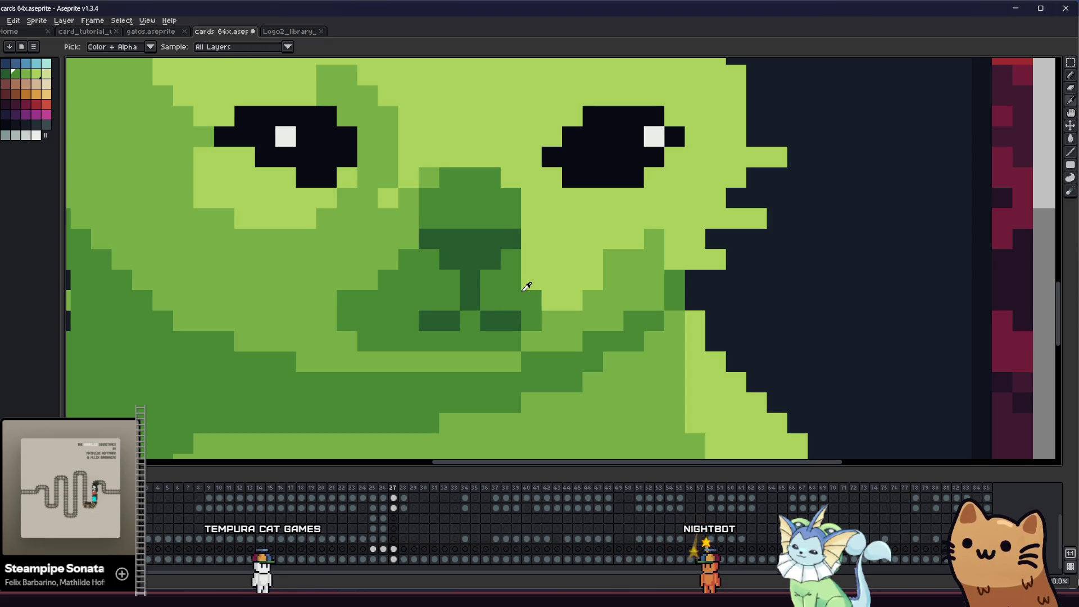
pyautogui.press('b')
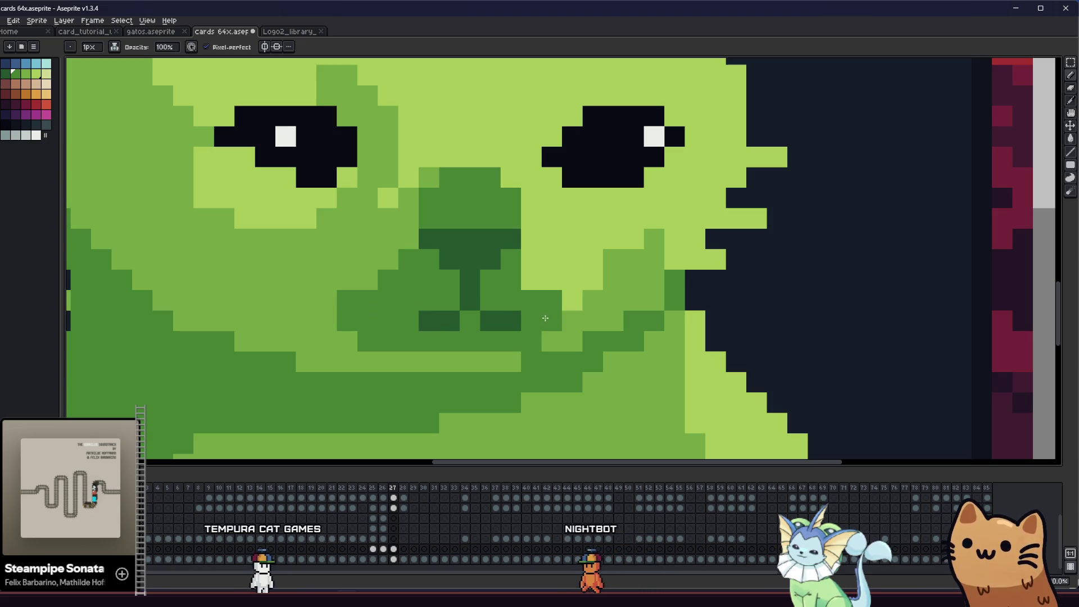
pyautogui.press('i')
pyautogui.press('b')
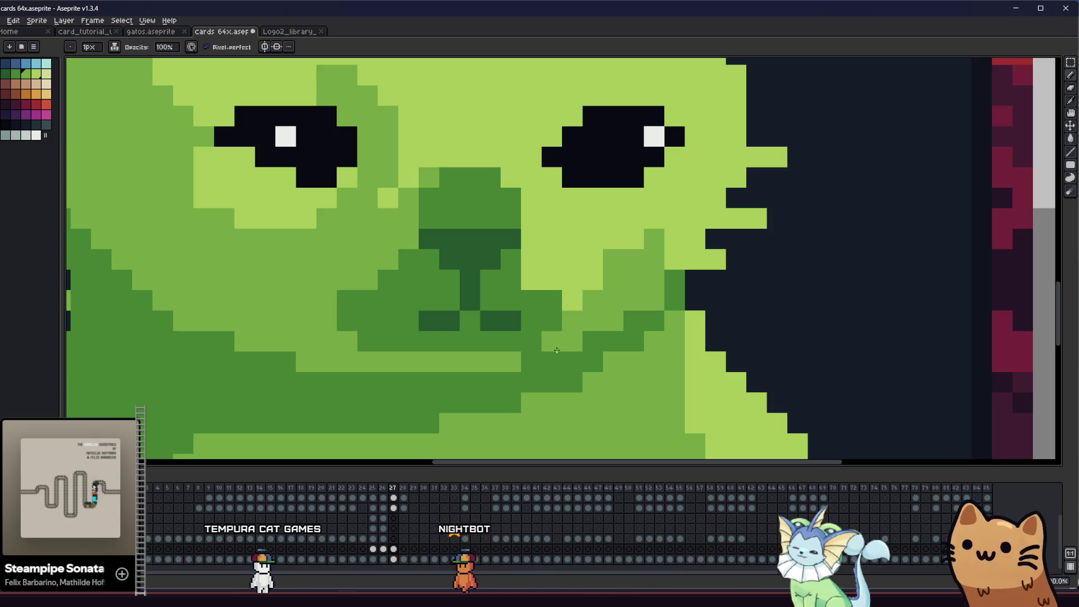
pyautogui.scroll(-2, 451, 358)
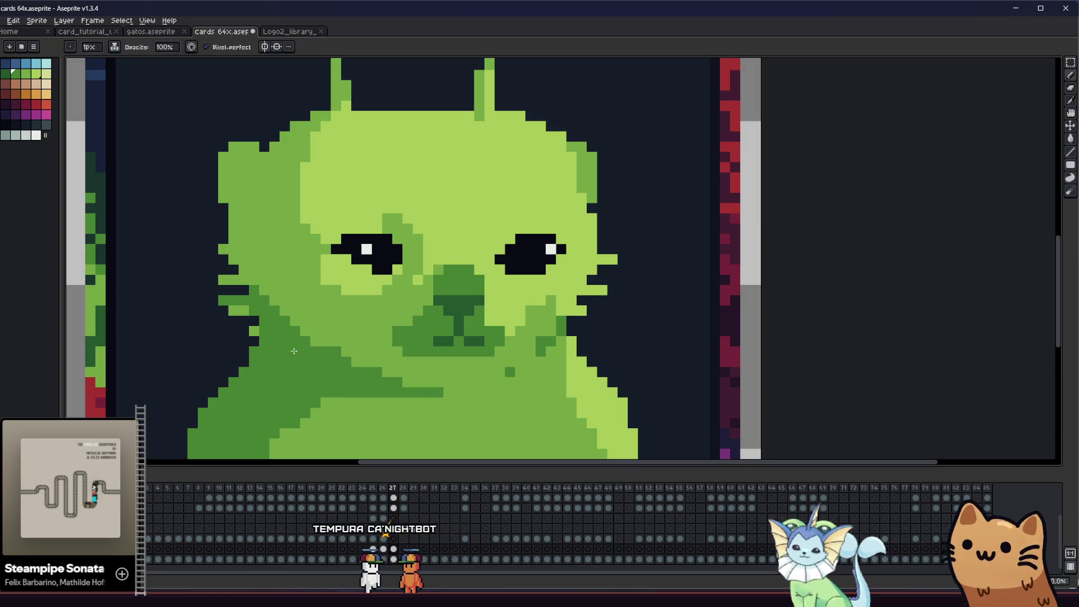
pyautogui.moveTo(381, 397); pyautogui.dragTo(538, 362)
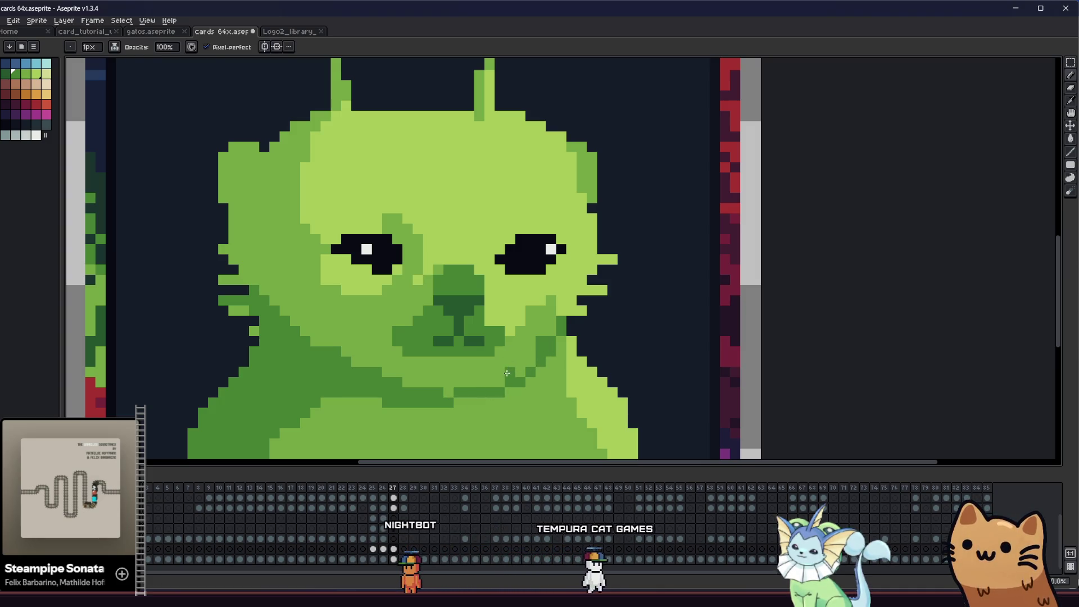
pyautogui.press('alt')
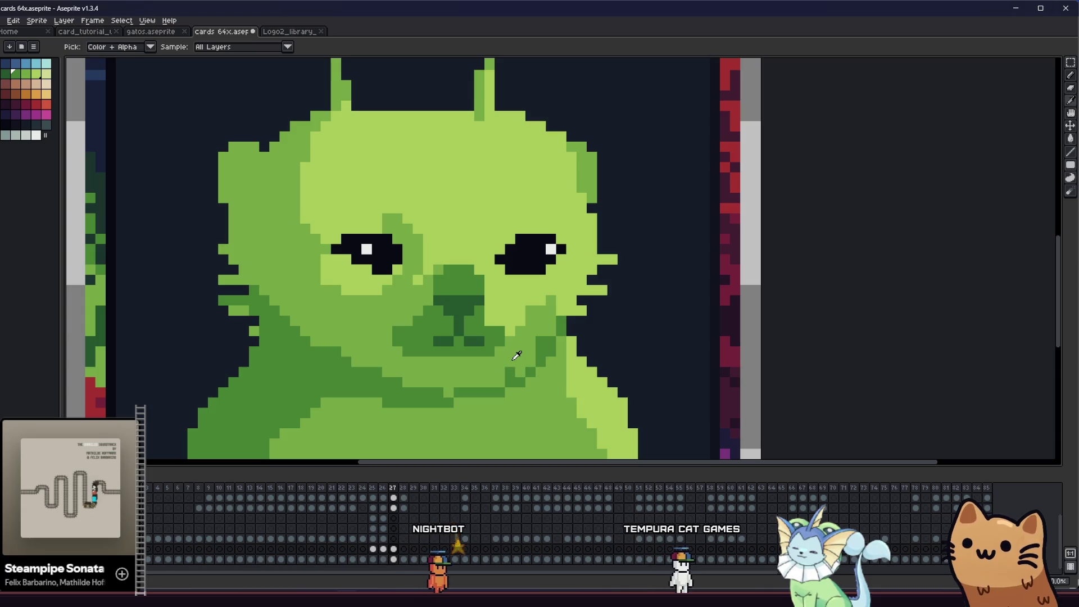
pyautogui.scroll(-3, 510, 367)
pyautogui.scroll(1, 439, 411)
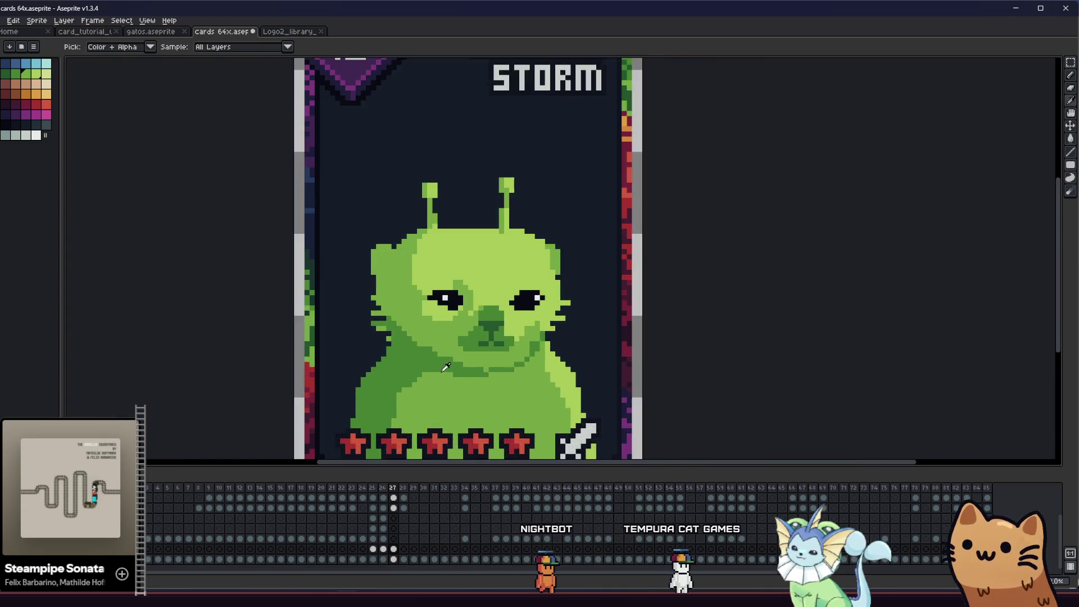
pyautogui.scroll(1, 437, 387)
pyautogui.scroll(1, 433, 341)
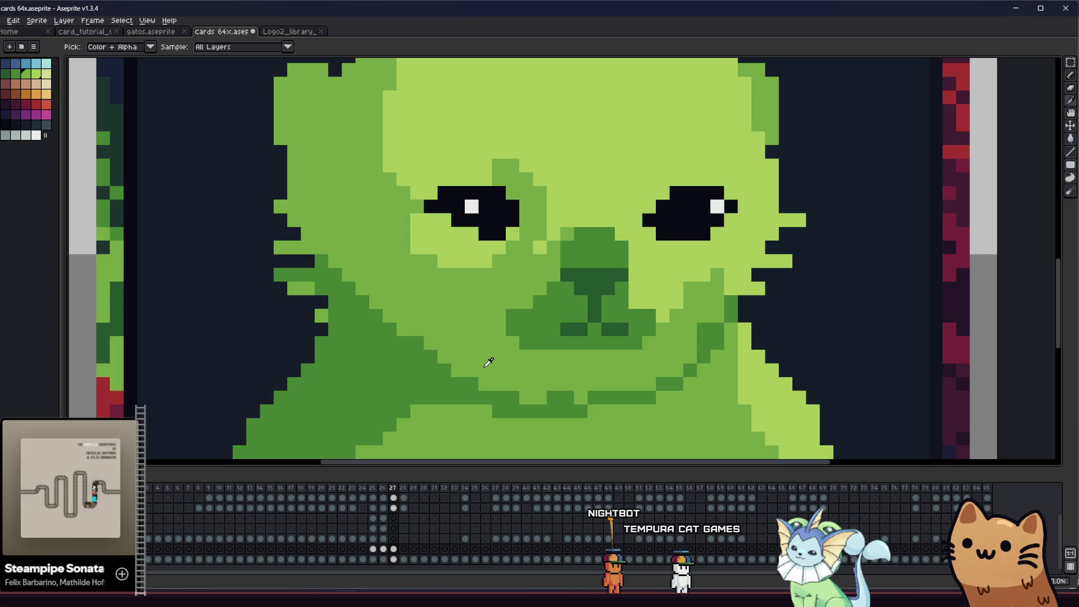
pyautogui.press('b')
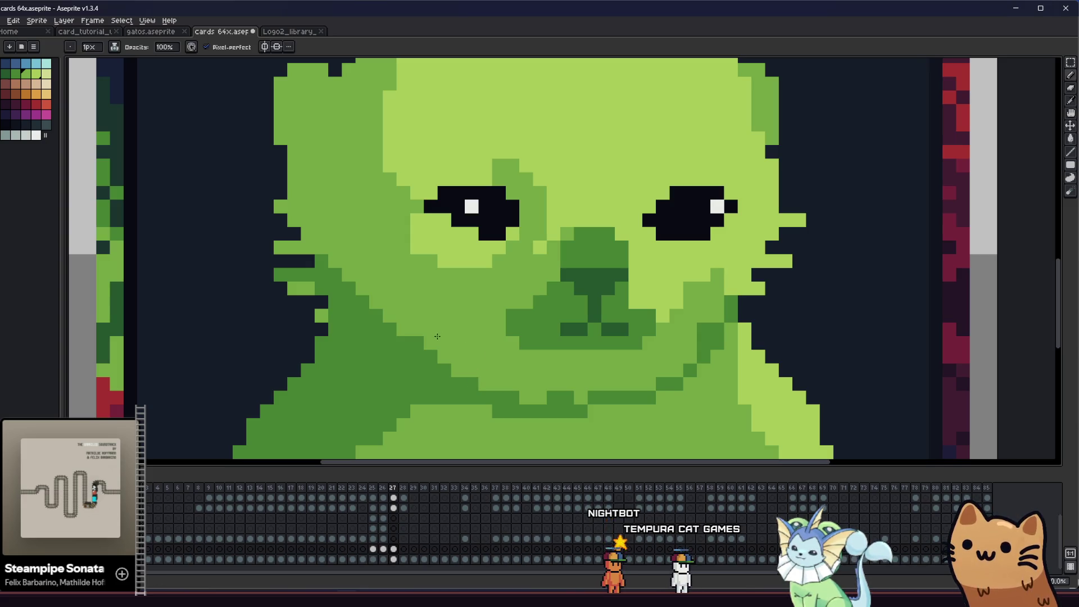
pyautogui.press('g')
pyautogui.scroll(-1, 371, 386)
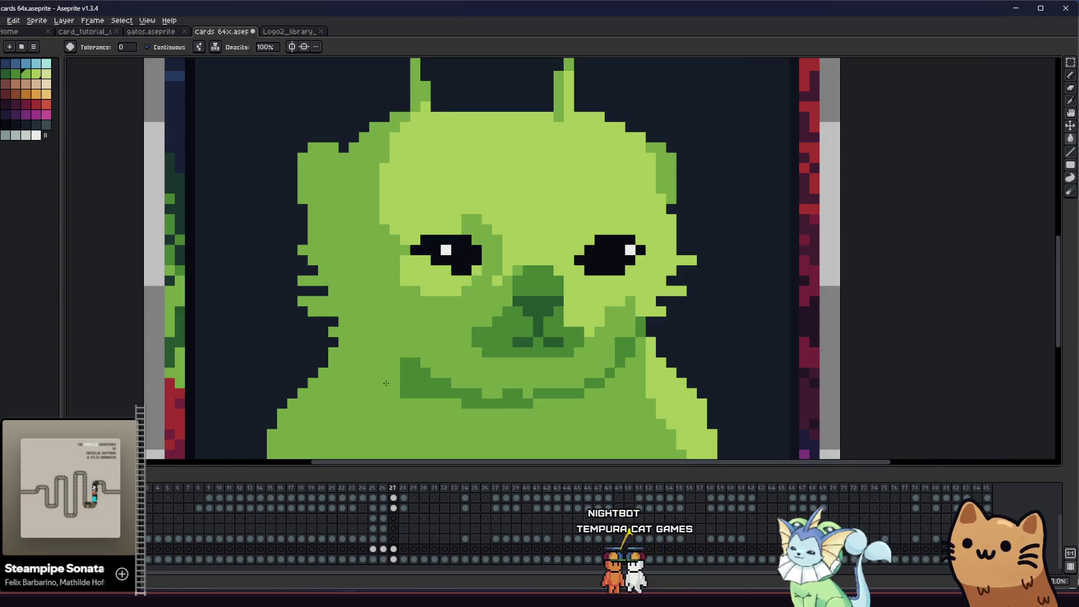
pyautogui.press('b')
pyautogui.scroll(-2, 450, 402)
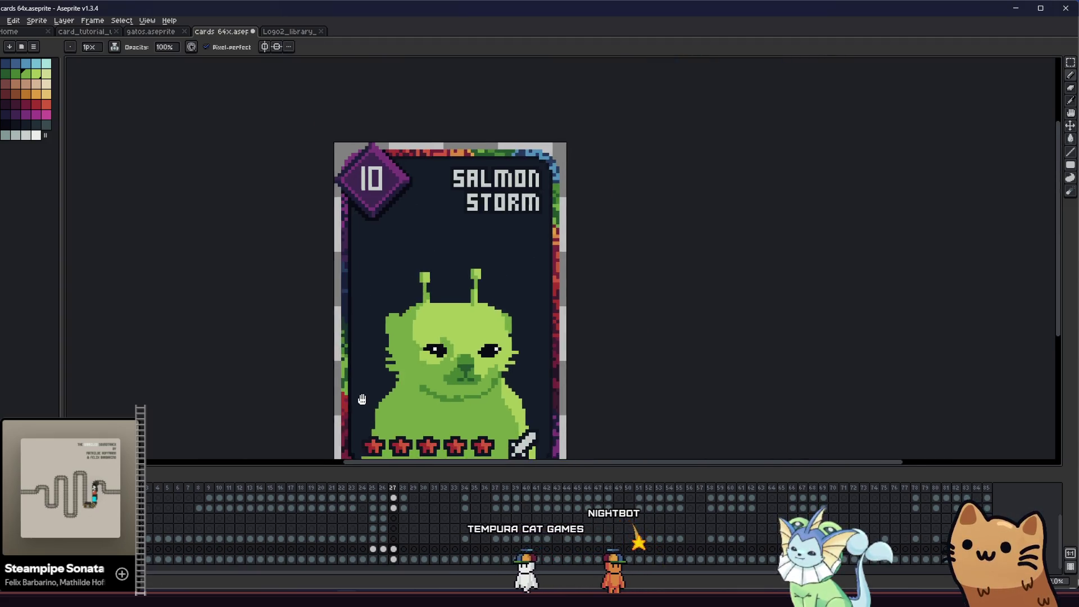
pyautogui.scroll(1, 278, 378)
pyautogui.scroll(1, 344, 383)
# - Redraw the cat's mouth line one pixel row higher in the sampled shading green
pyautogui.press('i')
pyautogui.scroll(2, 348, 371)
pyautogui.scroll(-3, 352, 363)
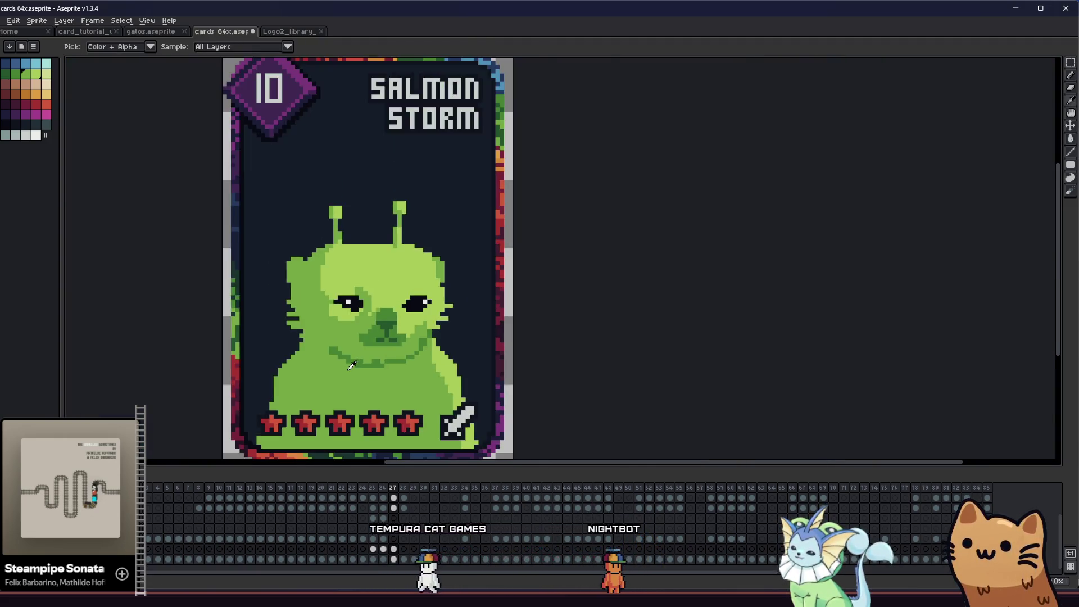
pyautogui.scroll(2, 353, 346)
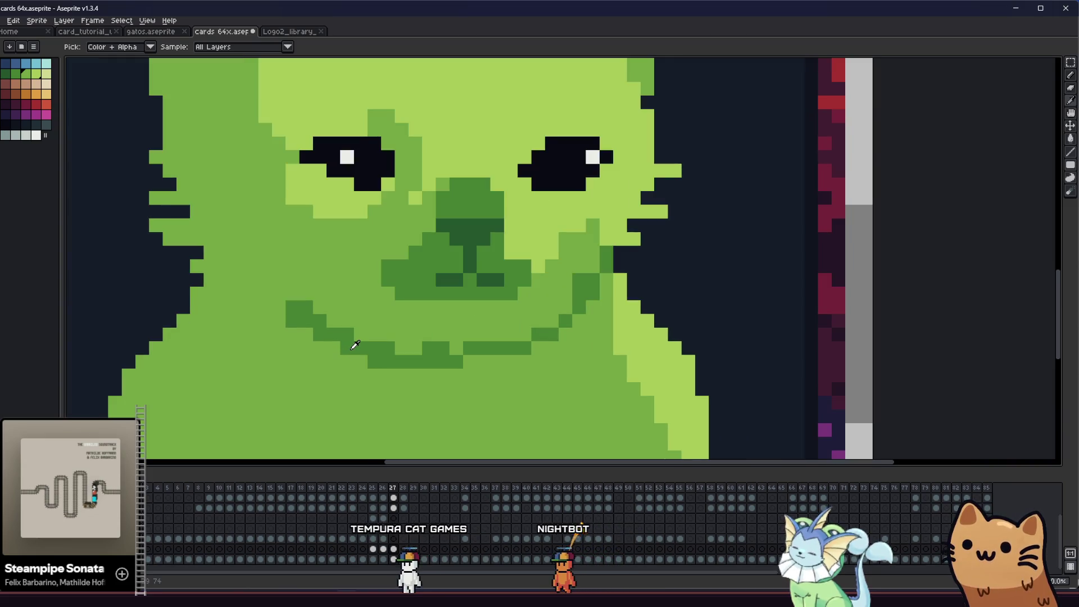
pyautogui.click(612, 264)
pyautogui.press('b')
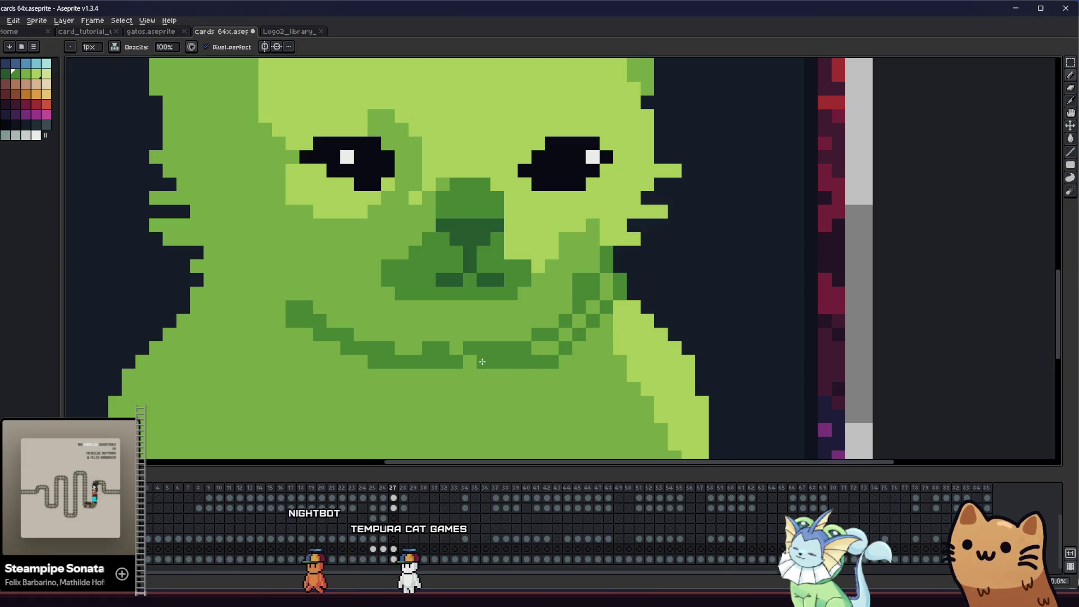
pyautogui.moveTo(442, 353); pyautogui.dragTo(265, 273)
# - Fill the light checker pixels along the diagonal chin shadow with a sampled face green
pyautogui.press('i')
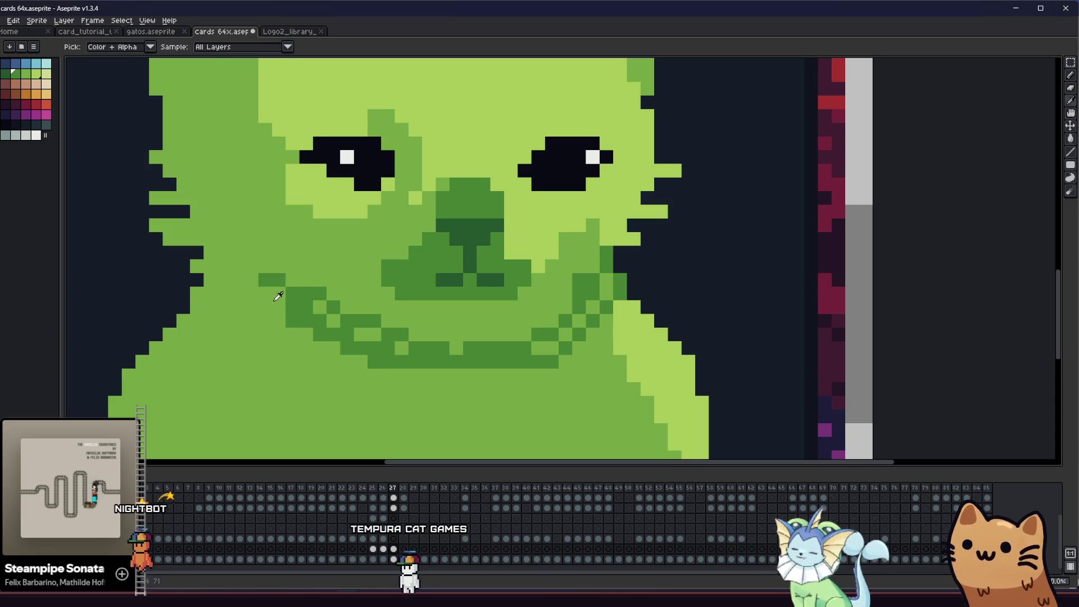
pyautogui.click(280, 296)
pyautogui.press('b')
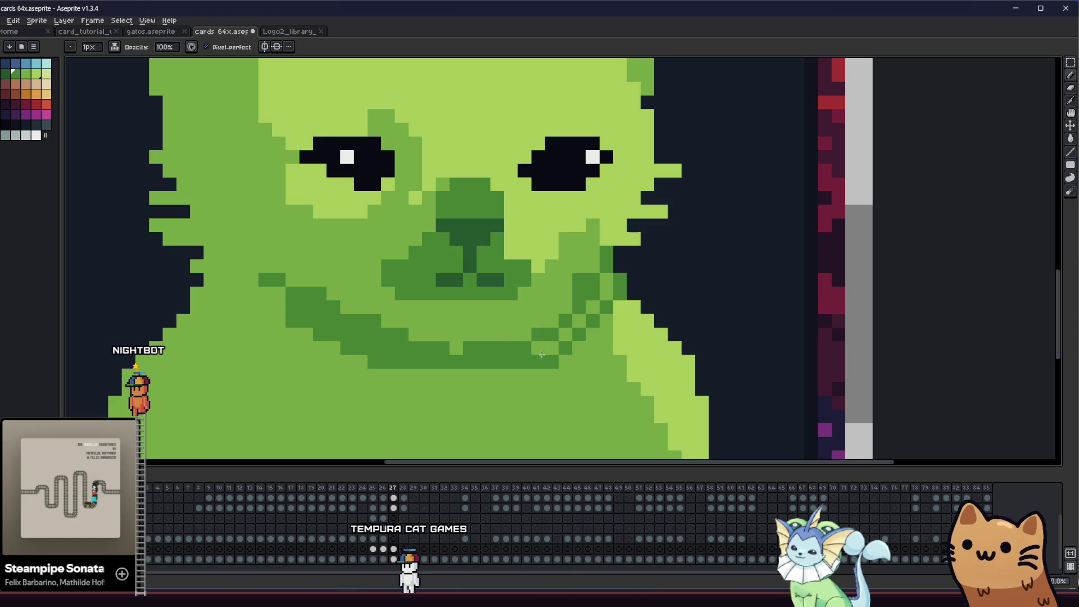
pyautogui.click(579, 322)
pyautogui.moveTo(605, 299); pyautogui.dragTo(552, 277)
pyautogui.press('i')
pyautogui.press('b')
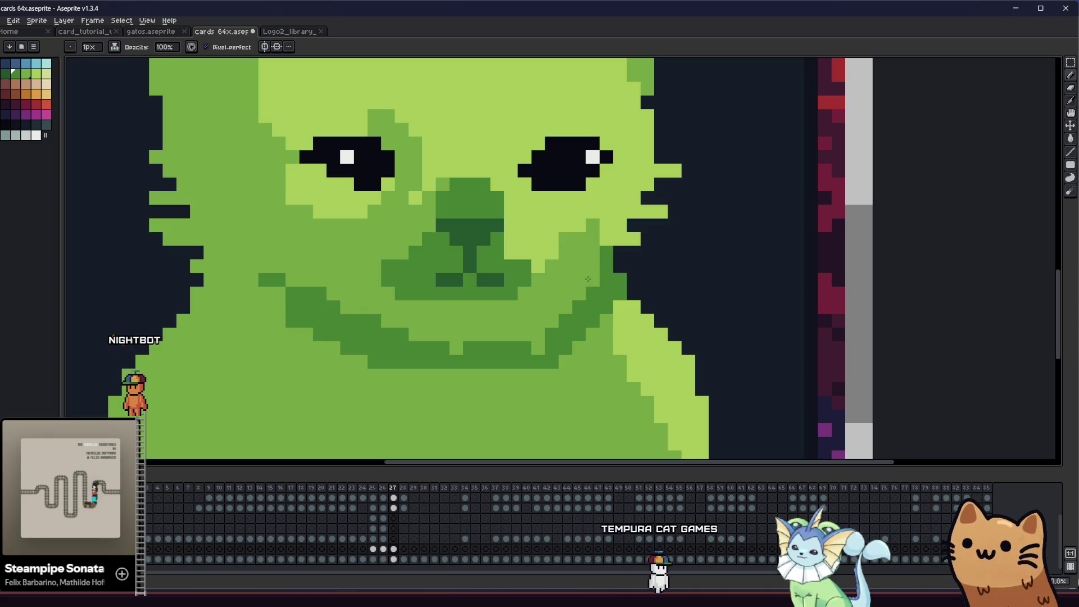
pyautogui.scroll(-2, 537, 327)
pyautogui.scroll(1, 547, 309)
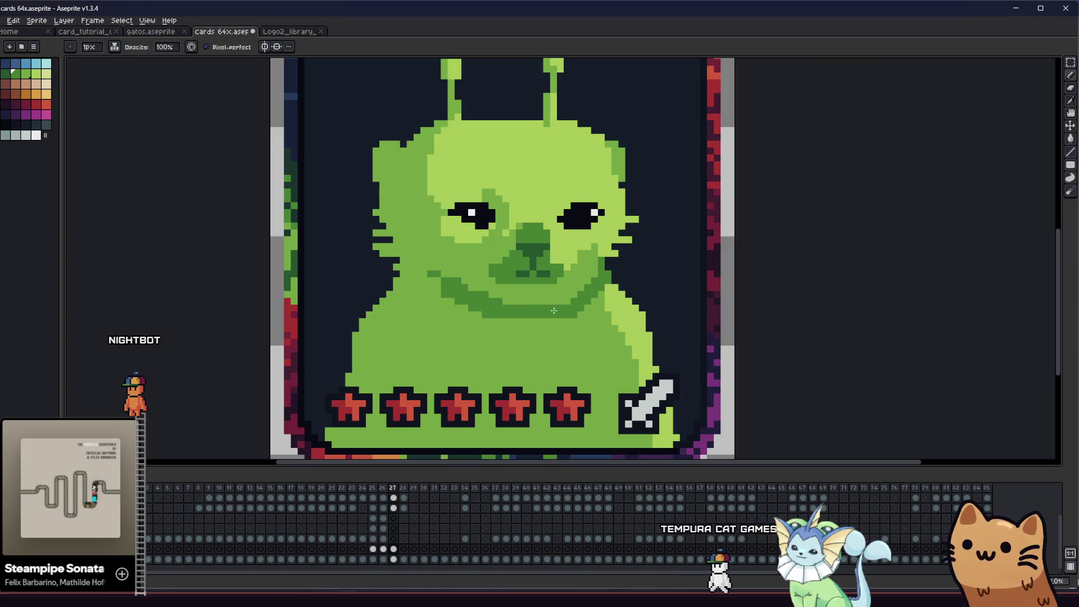
pyautogui.scroll(-1, 564, 303)
# - Save the Salmon Storm card file and reposition the card toward the right of the view
pyautogui.moveTo(565, 302); pyautogui.dragTo(523, 363)
pyautogui.scroll(1, 389, 363)
pyautogui.scroll(-1, 388, 363)
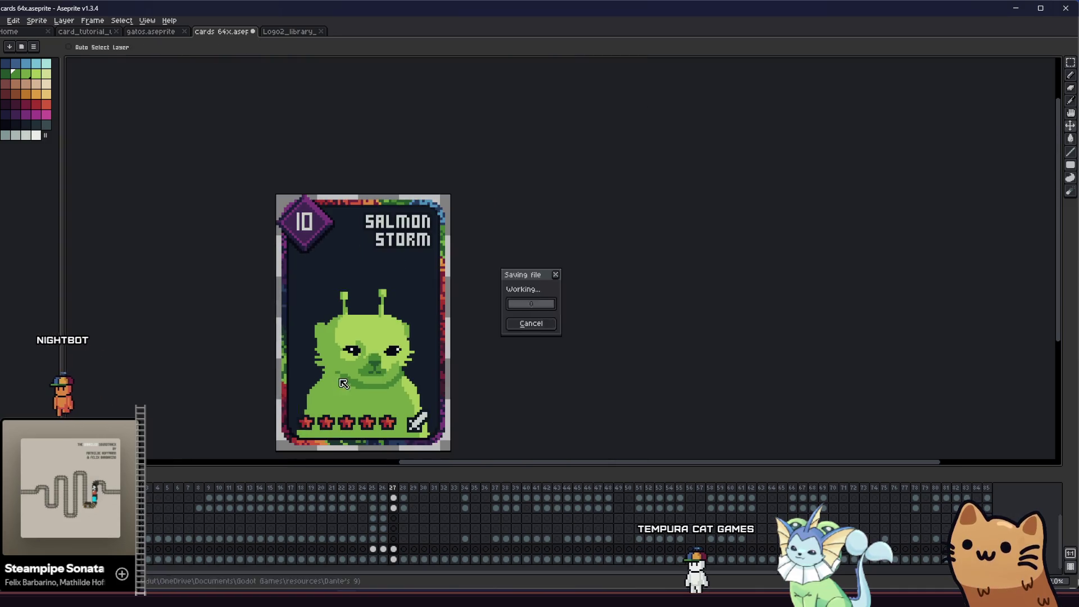
pyautogui.scroll(1, 371, 346)
pyautogui.scroll(1, 367, 344)
pyautogui.press('i')
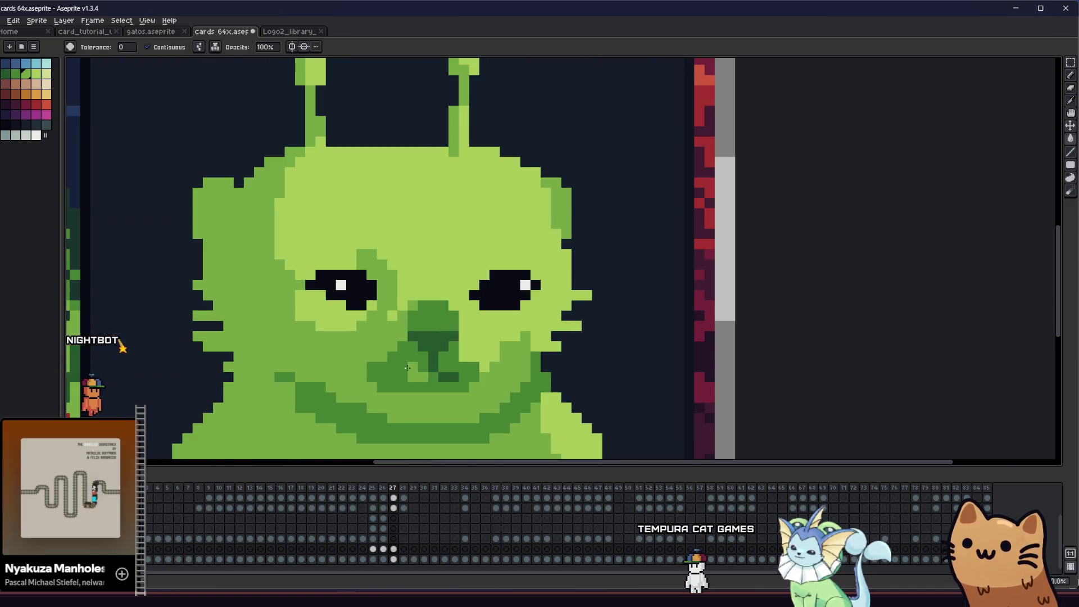
pyautogui.press('g')
pyautogui.scroll(-2, 312, 386)
pyautogui.moveTo(312, 387)
pyautogui.mouseDown()
pyautogui.moveTo(692, 409)
pyautogui.moveTo(784, 402)
pyautogui.moveTo(505, 382)
pyautogui.moveTo(507, 312)
pyautogui.mouseUp()
pyautogui.scroll(2, 505, 312)
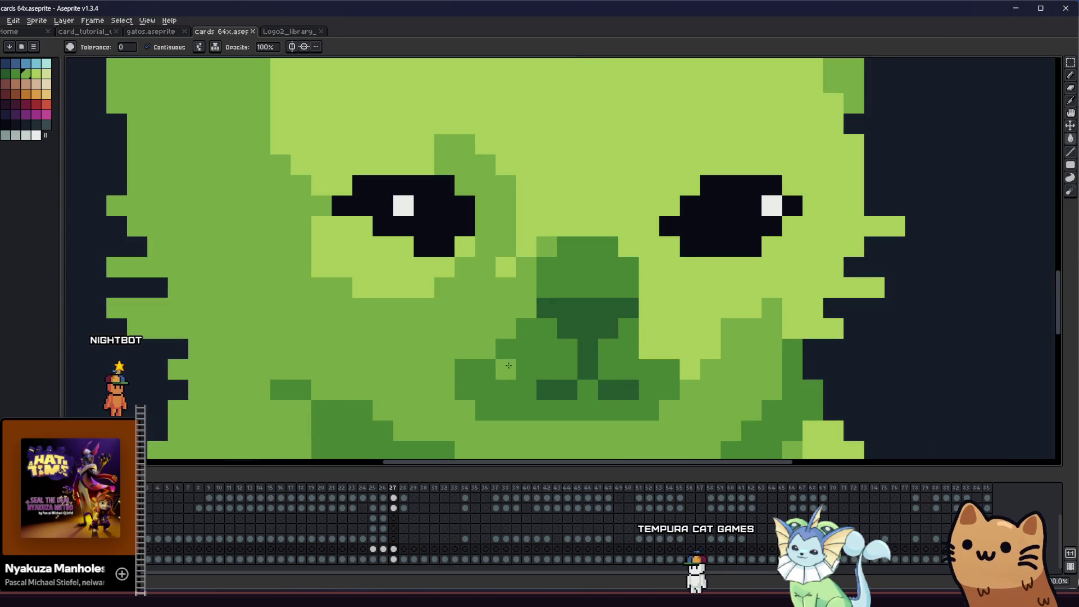
pyautogui.scroll(1, 236, 228)
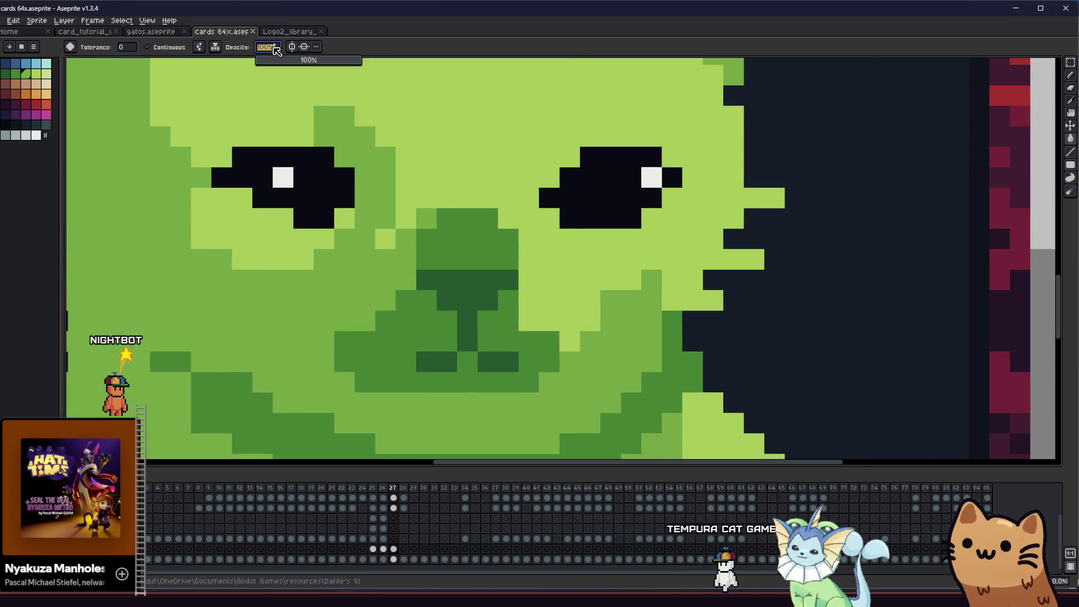
pyautogui.write('60')
# - Fill a nose pixel and the mouth-and-chin area with 60% translucent green, then set fill opacity to 50%
pyautogui.press('Return')
pyautogui.click(473, 245)
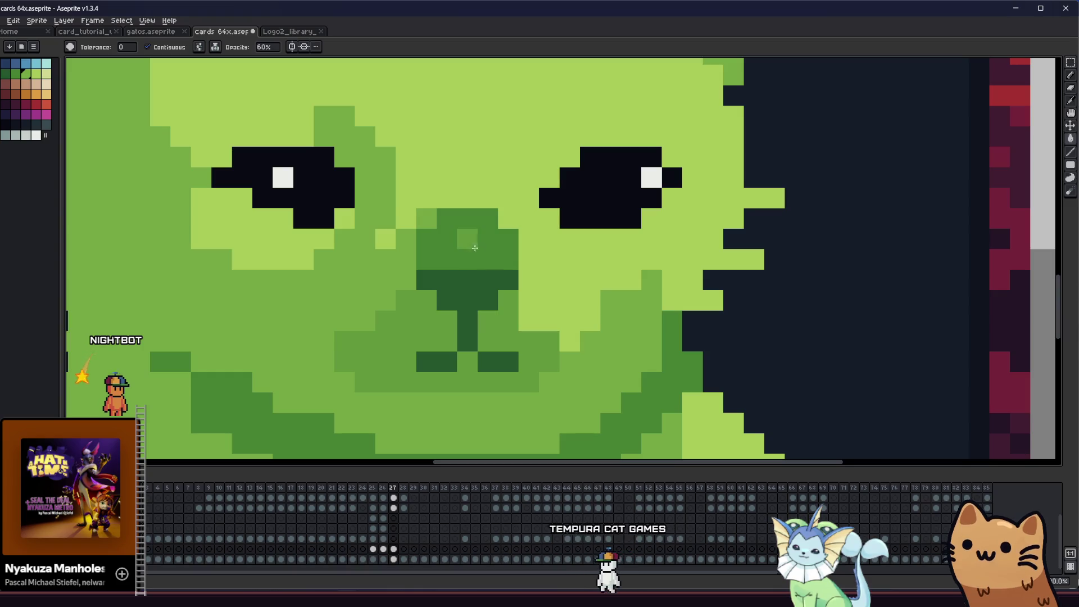
pyautogui.scroll(-3, 435, 312)
pyautogui.scroll(-1, 320, 325)
pyautogui.scroll(-2, 344, 335)
pyautogui.scroll(-1, 252, 337)
pyautogui.scroll(-1, 287, 351)
pyautogui.scroll(2, 303, 356)
pyautogui.scroll(1, 320, 346)
pyautogui.scroll(2, 342, 333)
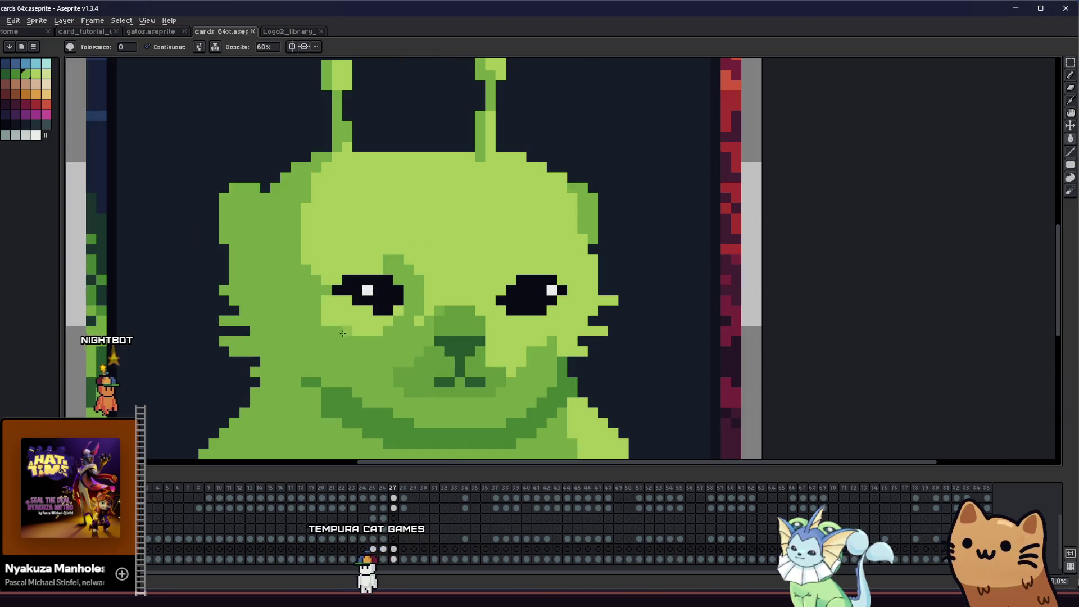
pyautogui.click(431, 354)
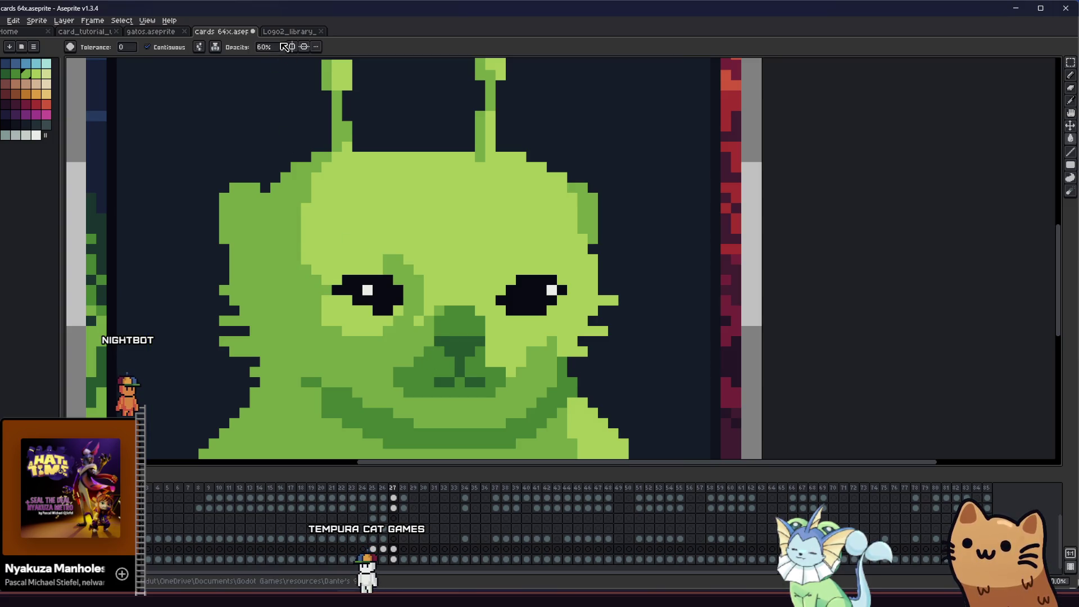
pyautogui.click(275, 48)
pyautogui.write('0')
pyautogui.press('Return')
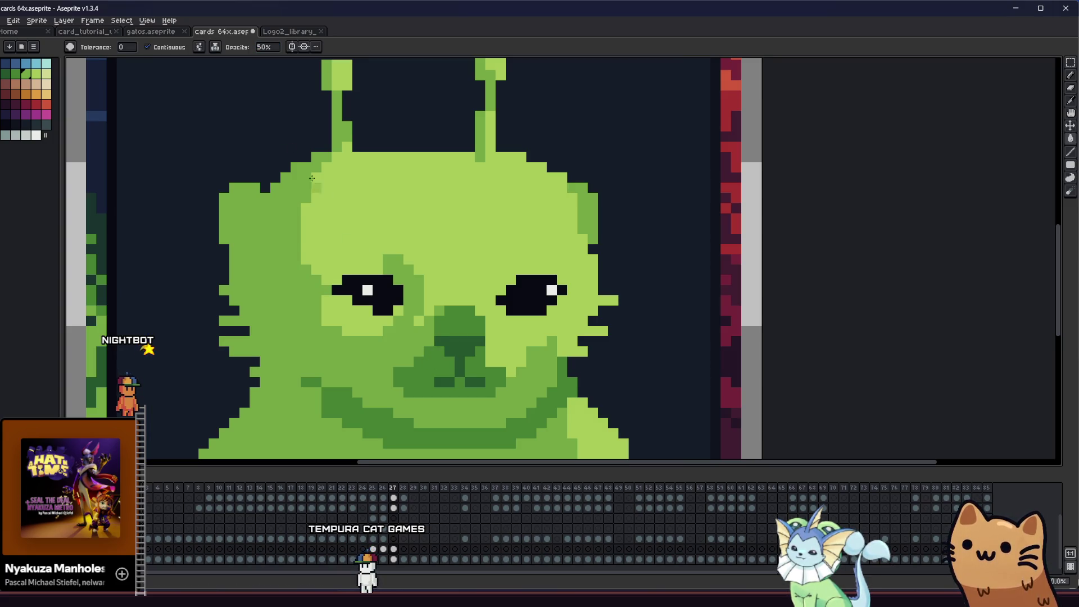
pyautogui.scroll(-2, 412, 348)
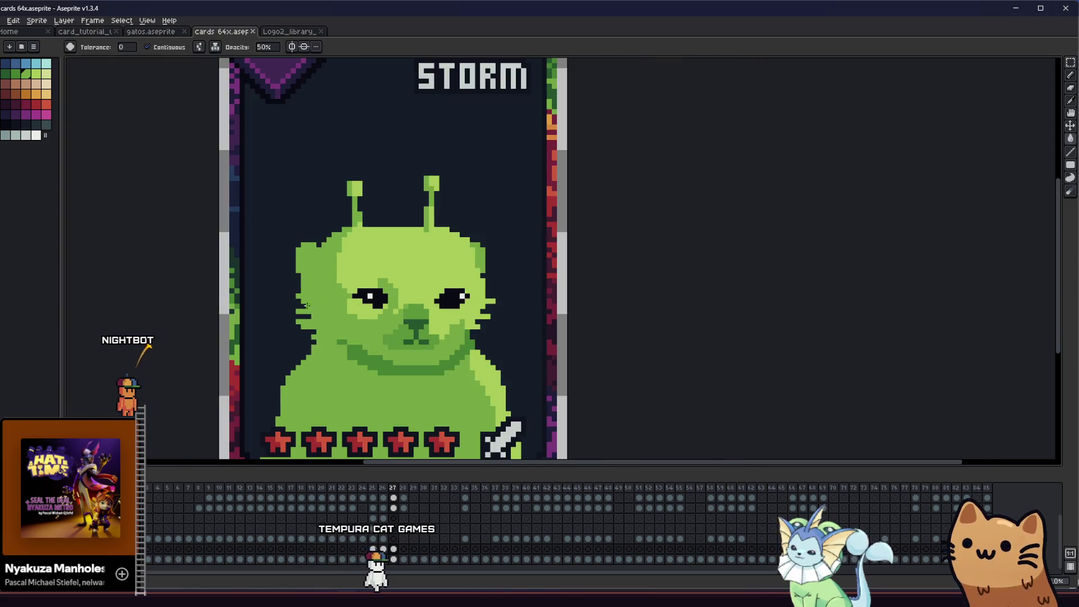
pyautogui.scroll(3, 228, 91)
pyautogui.scroll(-1, 228, 92)
# - Save the card, then repaint the dark nose pixels medium green, checking with undo/redo
pyautogui.press('b')
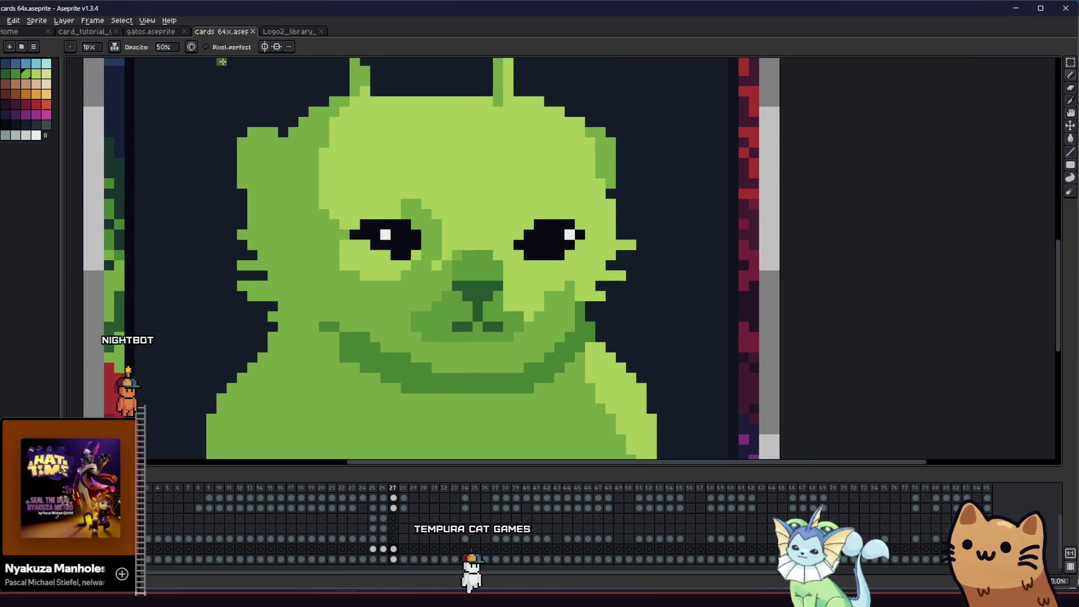
pyautogui.click(166, 50)
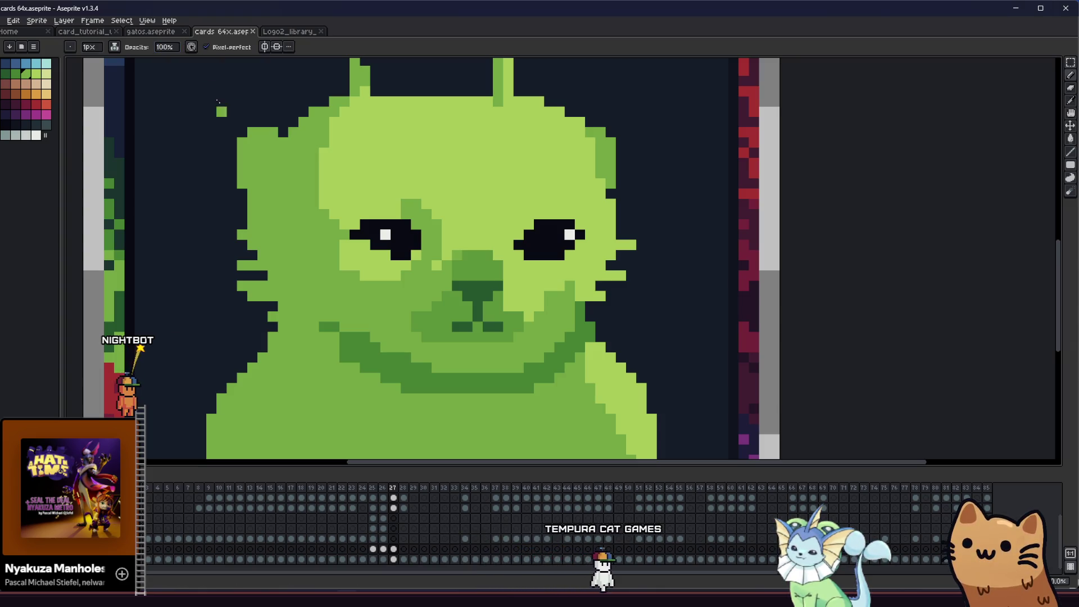
pyautogui.scroll(-2, 324, 381)
pyautogui.scroll(-1, 323, 381)
pyautogui.hotkey('ctrl', 's')
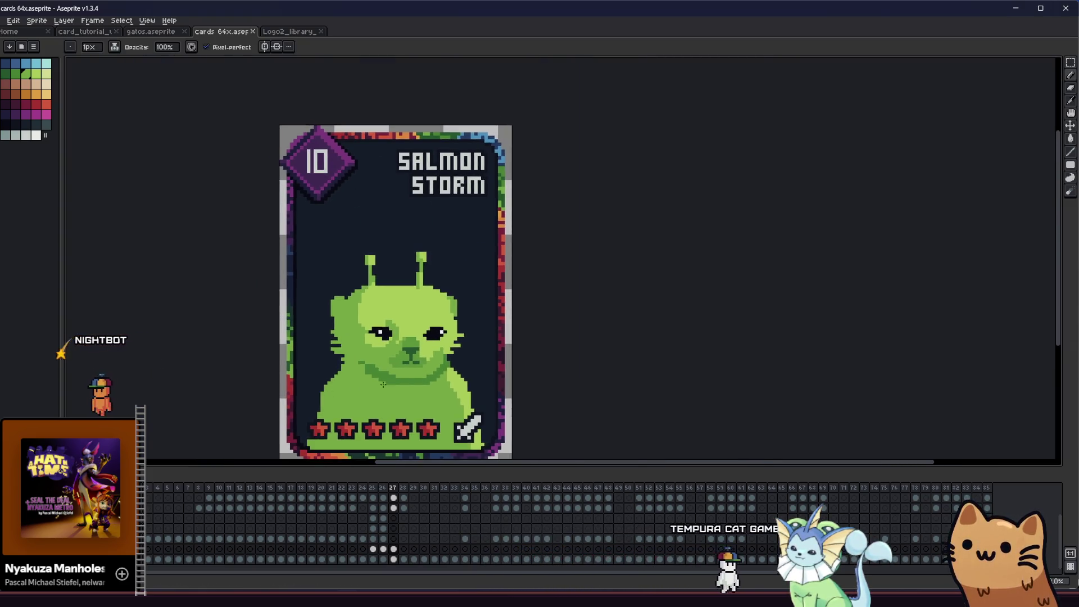
pyautogui.scroll(3, 355, 363)
pyautogui.scroll(2, 453, 294)
pyautogui.moveTo(509, 272); pyautogui.dragTo(537, 249)
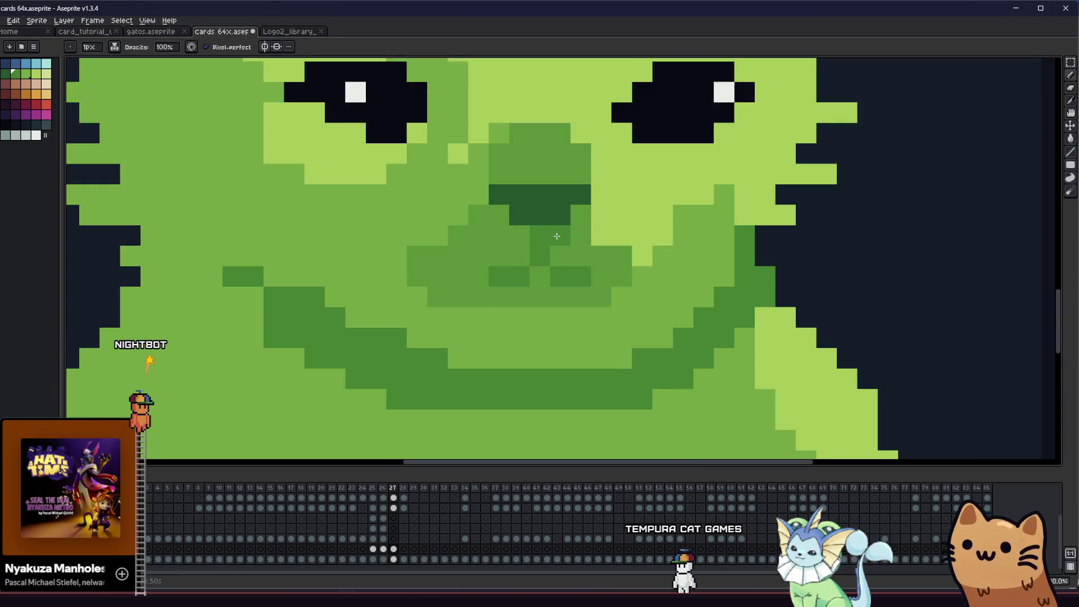
pyautogui.hotkey('ctrl', 'z')
pyautogui.hotkey('ctrl', 'z')
pyautogui.hotkey('ctrl', 'z')
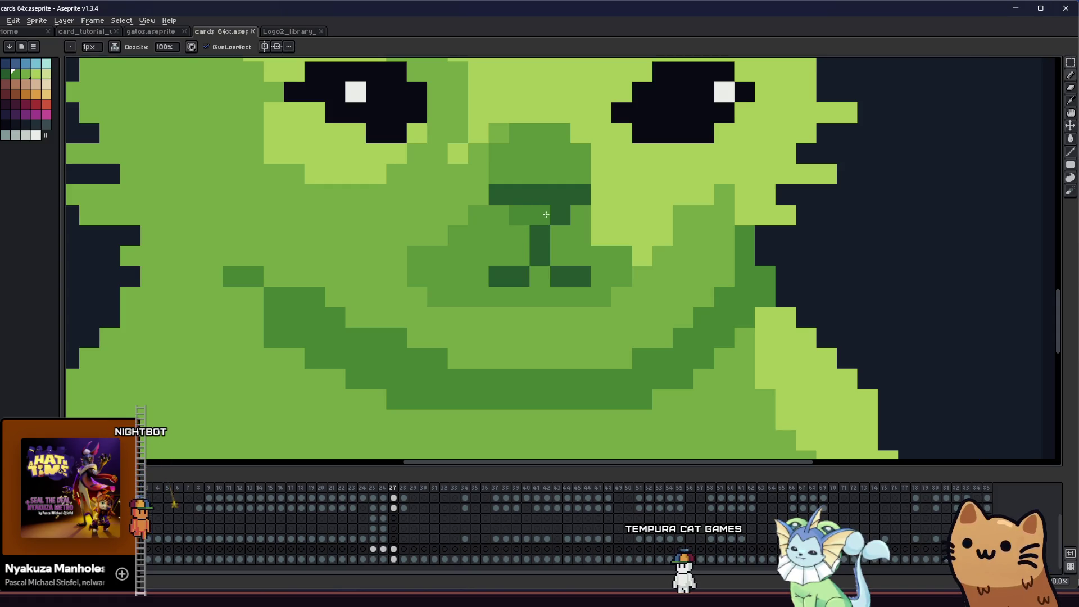
pyautogui.hotkey('ctrl', 'y')
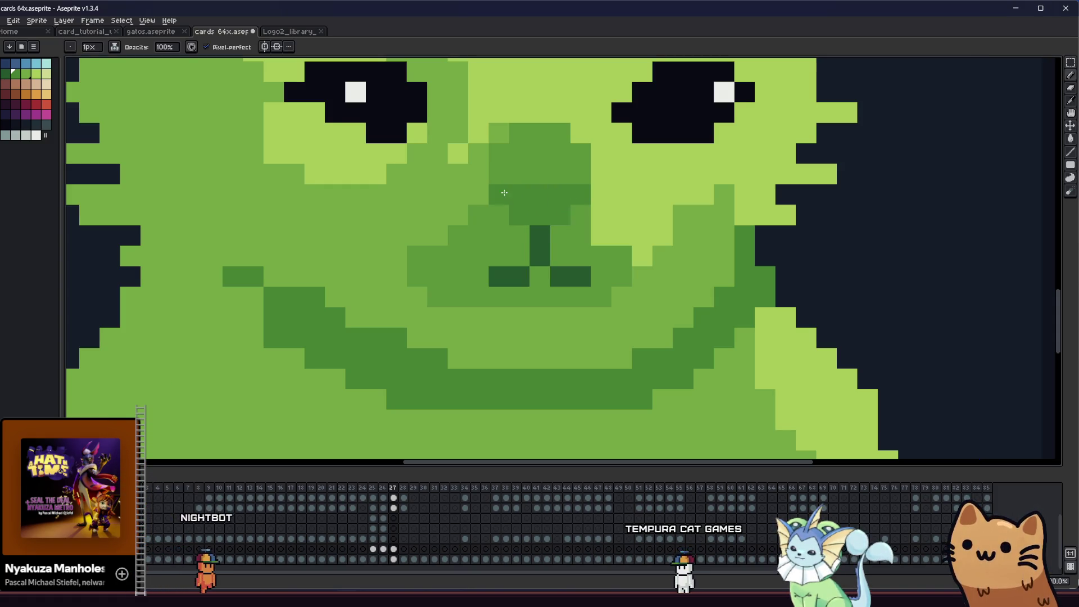
pyautogui.scroll(2, 435, 308)
pyautogui.scroll(-5, 435, 309)
pyautogui.moveTo(402, 314)
pyautogui.mouseDown()
pyautogui.moveTo(485, 371)
pyautogui.moveTo(309, 378)
pyautogui.mouseUp()
pyautogui.scroll(-1, 478, 361)
pyautogui.scroll(-1, 479, 361)
pyautogui.scroll(-1, 412, 371)
pyautogui.scroll(2, 364, 372)
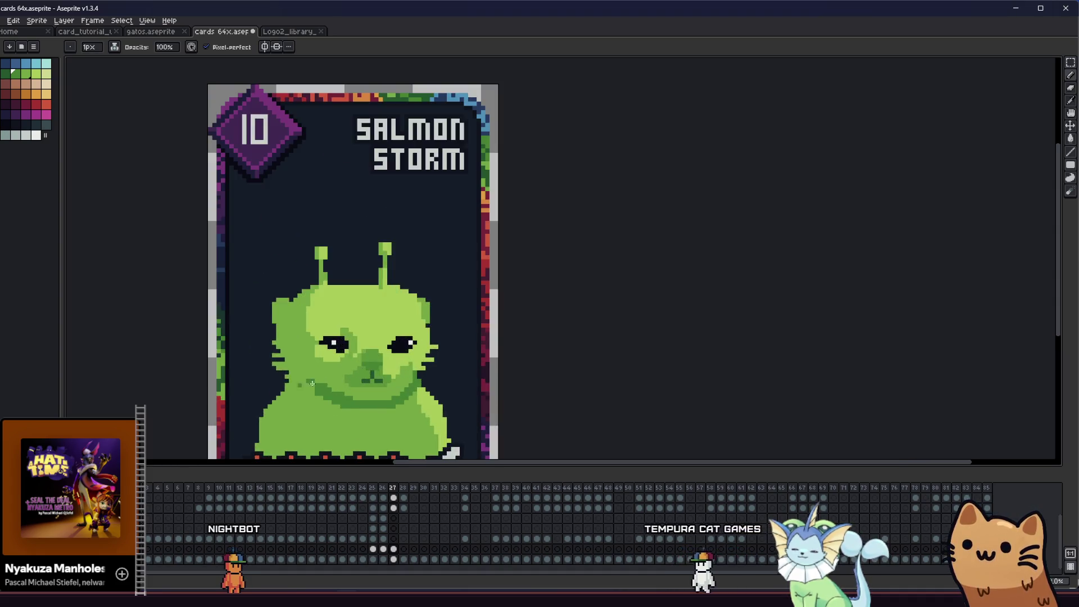
pyautogui.scroll(1, 354, 373)
pyautogui.scroll(1, 344, 375)
pyautogui.moveTo(343, 375); pyautogui.dragTo(226, 373)
pyautogui.scroll(1, 312, 314)
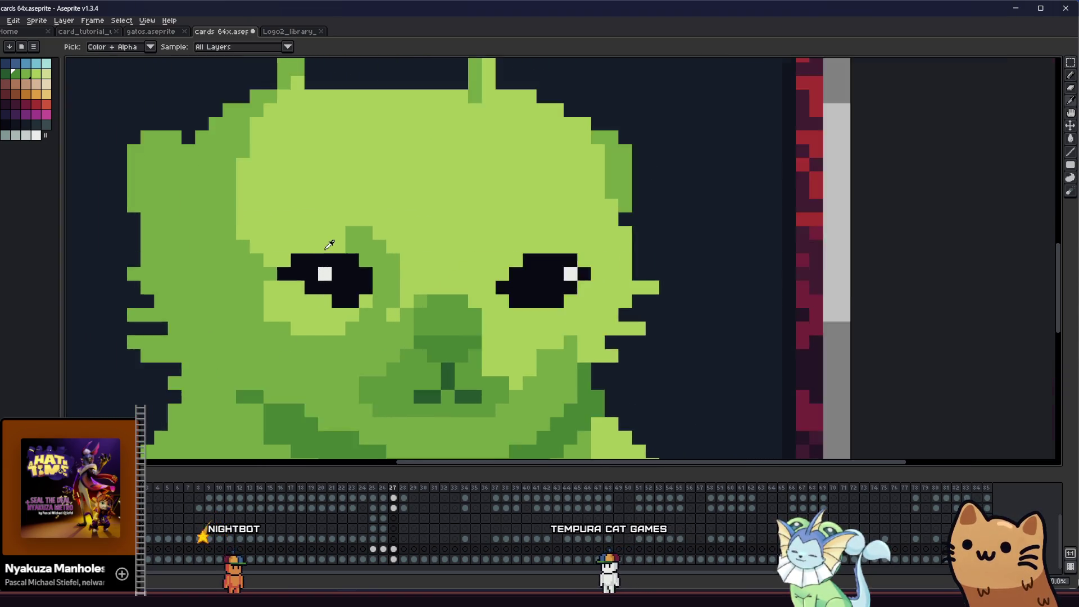
pyautogui.scroll(1, 357, 242)
pyautogui.scroll(-3, 371, 249)
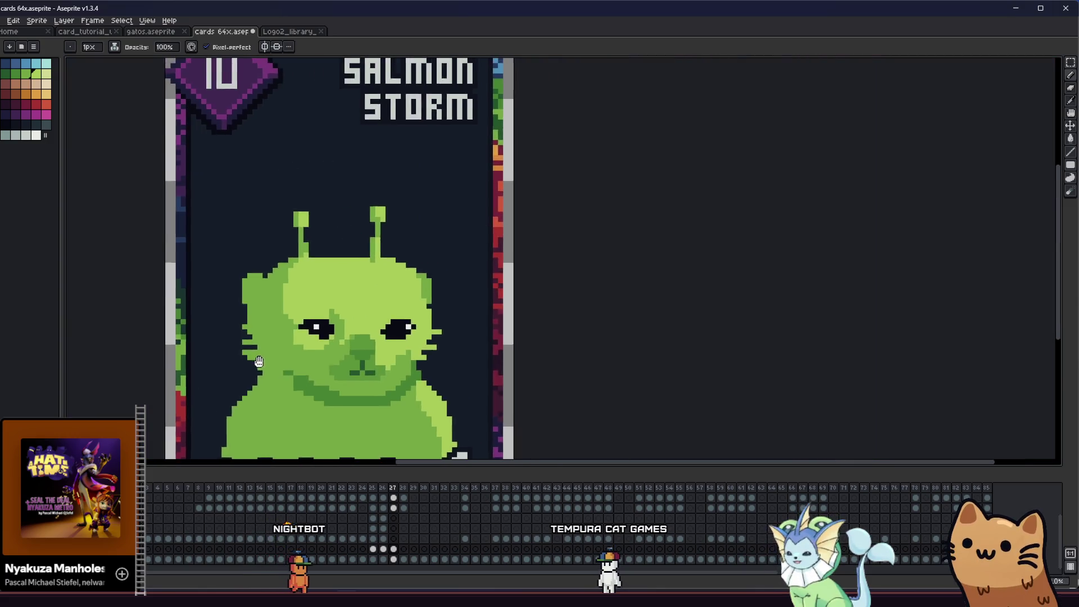
pyautogui.scroll(-3, 211, 366)
pyautogui.scroll(2, 286, 359)
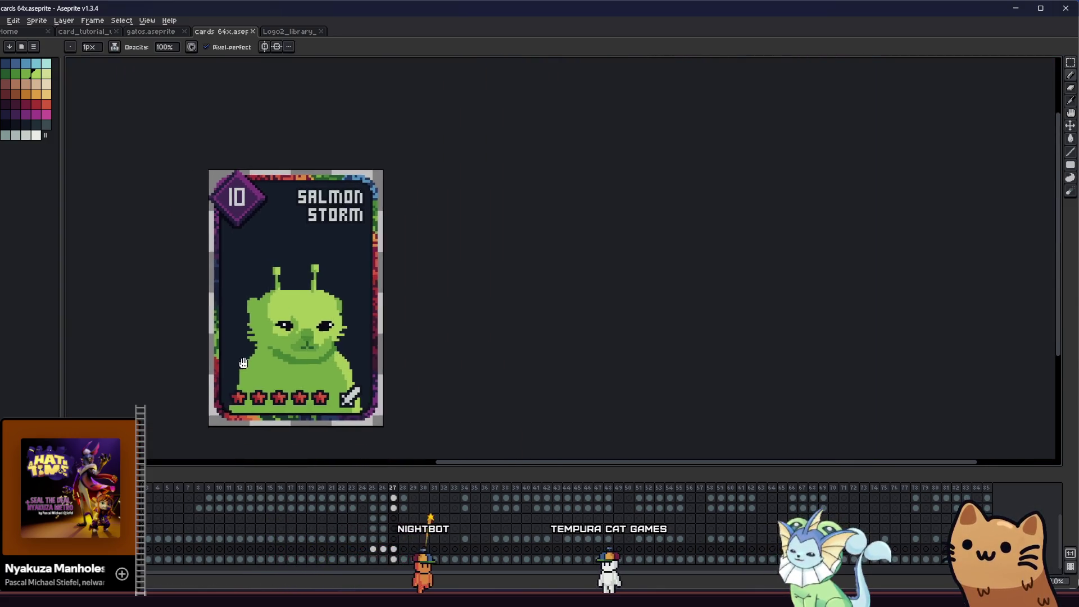
pyautogui.scroll(1, 286, 358)
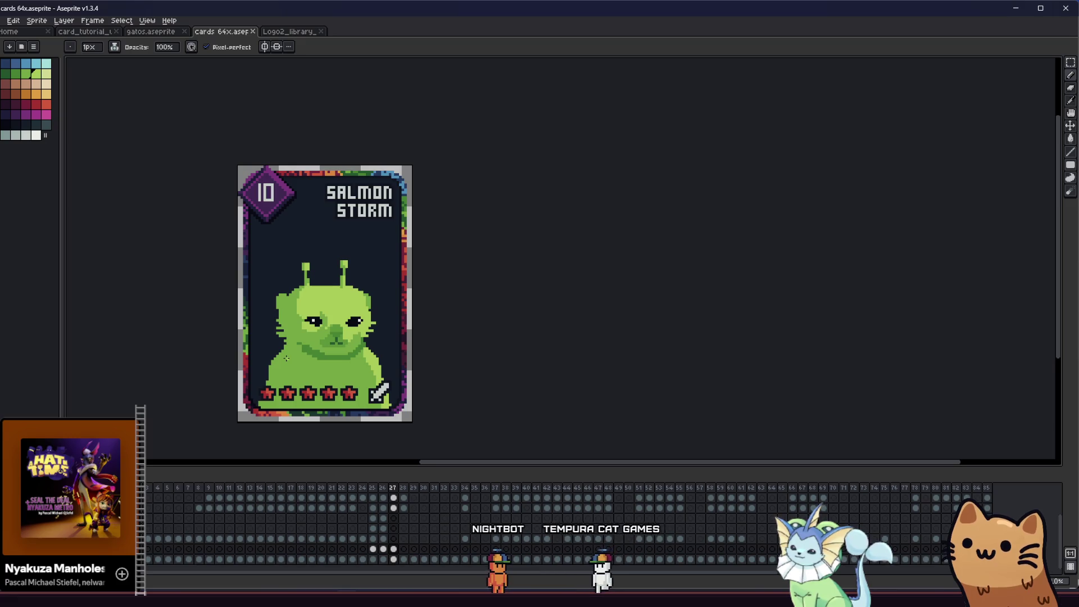
pyautogui.scroll(1, 286, 357)
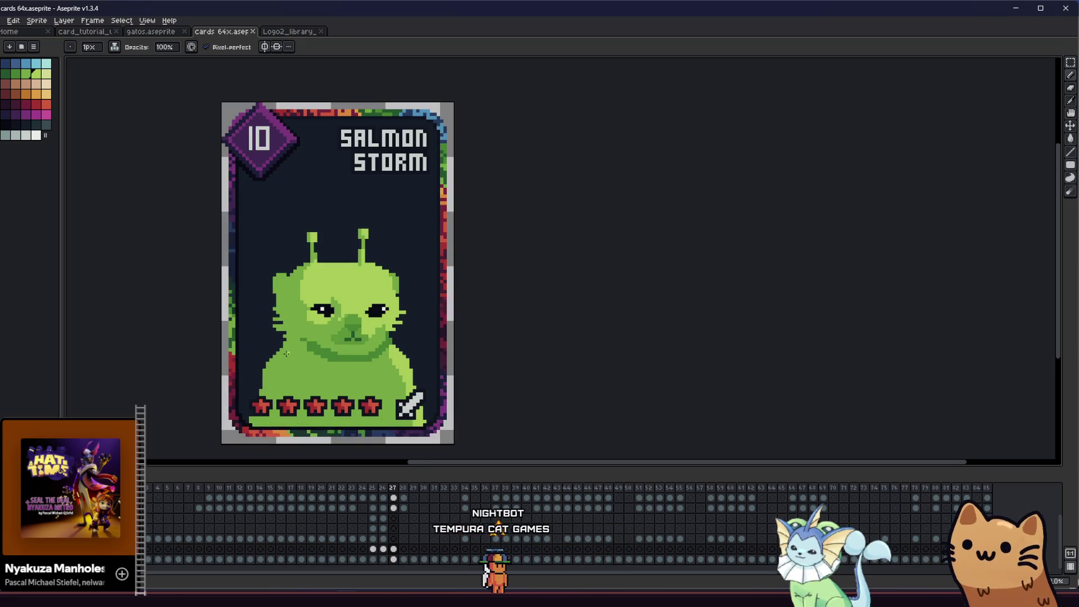
pyautogui.scroll(2, 287, 353)
# - Smooth the diagonal outline at the top-left and top-right corners of the cat's head
pyautogui.moveTo(268, 268); pyautogui.dragTo(315, 254)
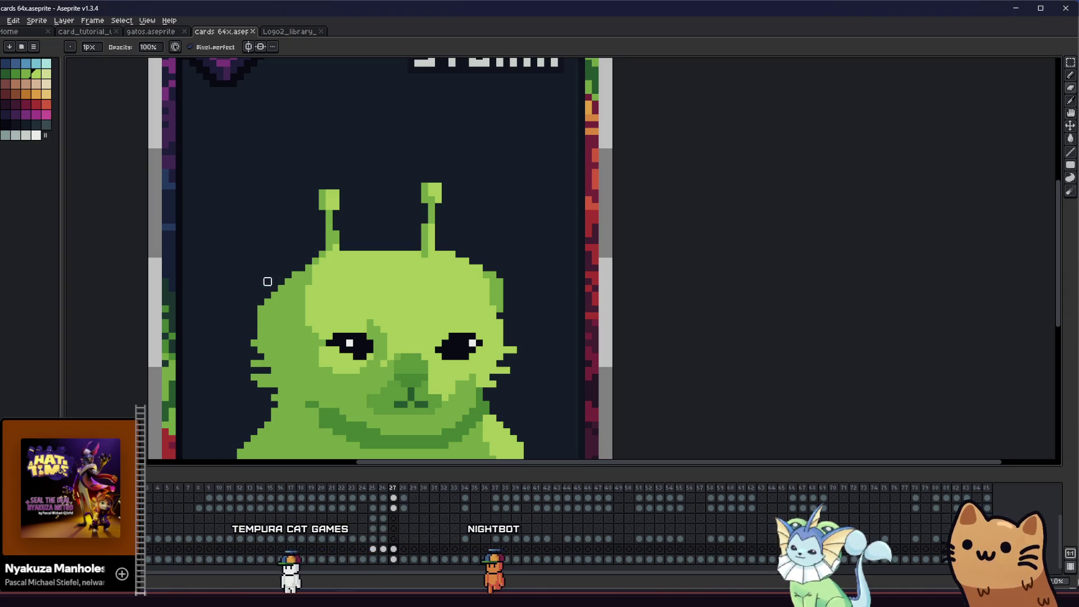
pyautogui.moveTo(479, 267); pyautogui.dragTo(492, 287)
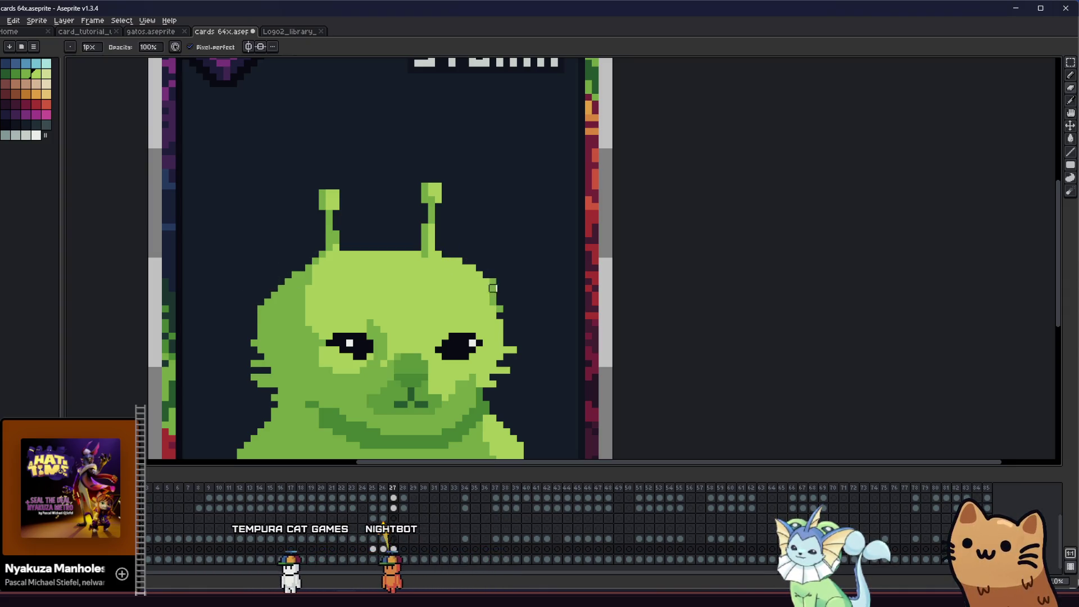
pyautogui.scroll(-2, 486, 280)
pyautogui.moveTo(349, 305)
pyautogui.mouseDown()
pyautogui.moveTo(290, 308)
pyautogui.moveTo(325, 304)
pyautogui.mouseUp()
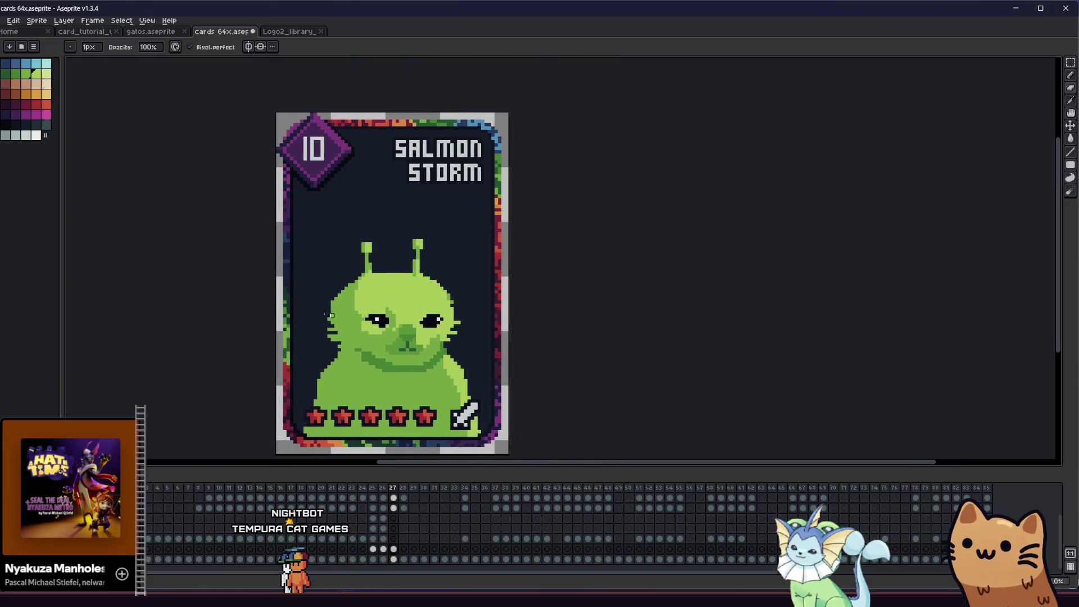
pyautogui.scroll(1, 403, 292)
pyautogui.scroll(1, 339, 283)
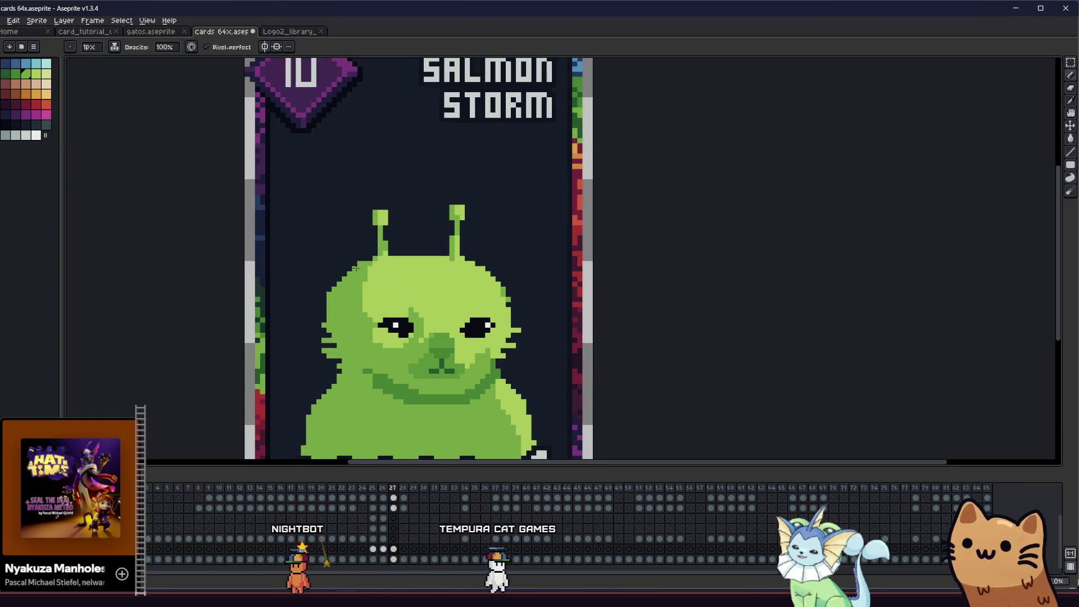
pyautogui.press('e')
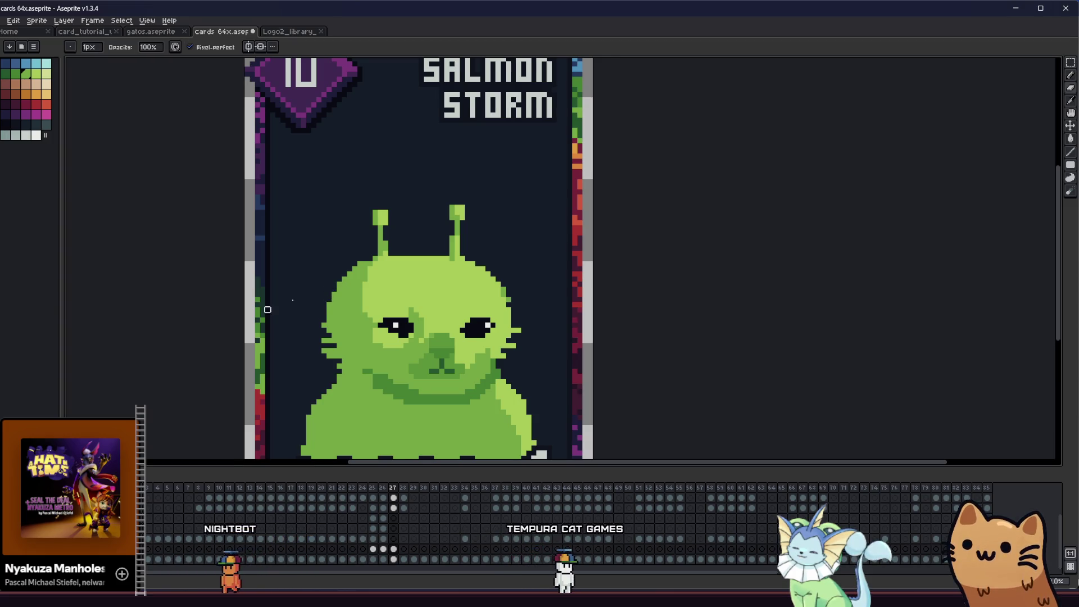
pyautogui.scroll(-2, 267, 309)
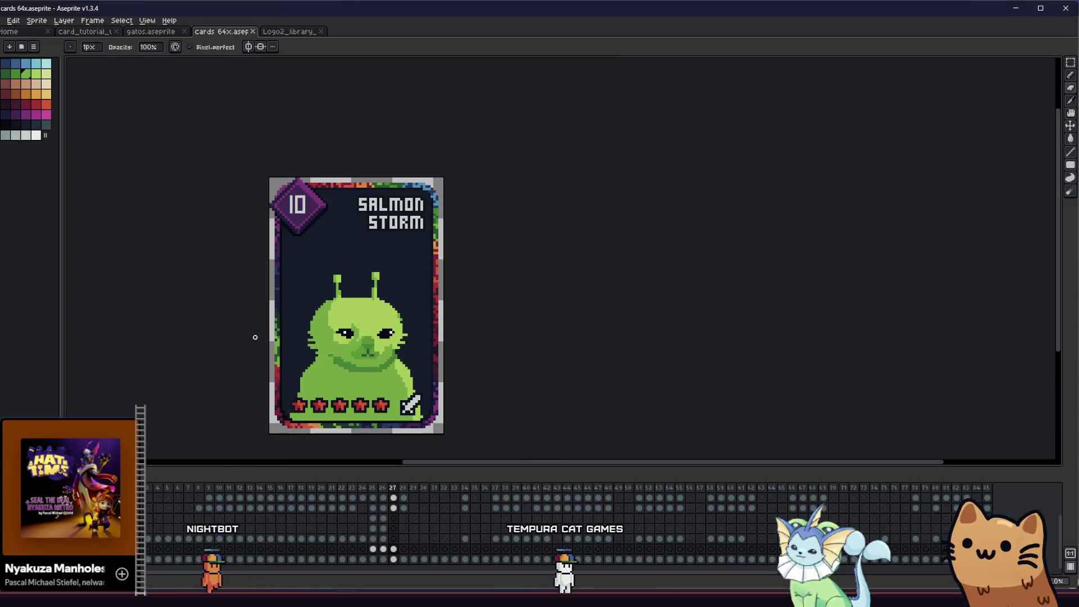
pyautogui.moveTo(262, 348)
pyautogui.mouseDown()
pyautogui.moveTo(549, 361)
pyautogui.moveTo(436, 345)
pyautogui.mouseUp()
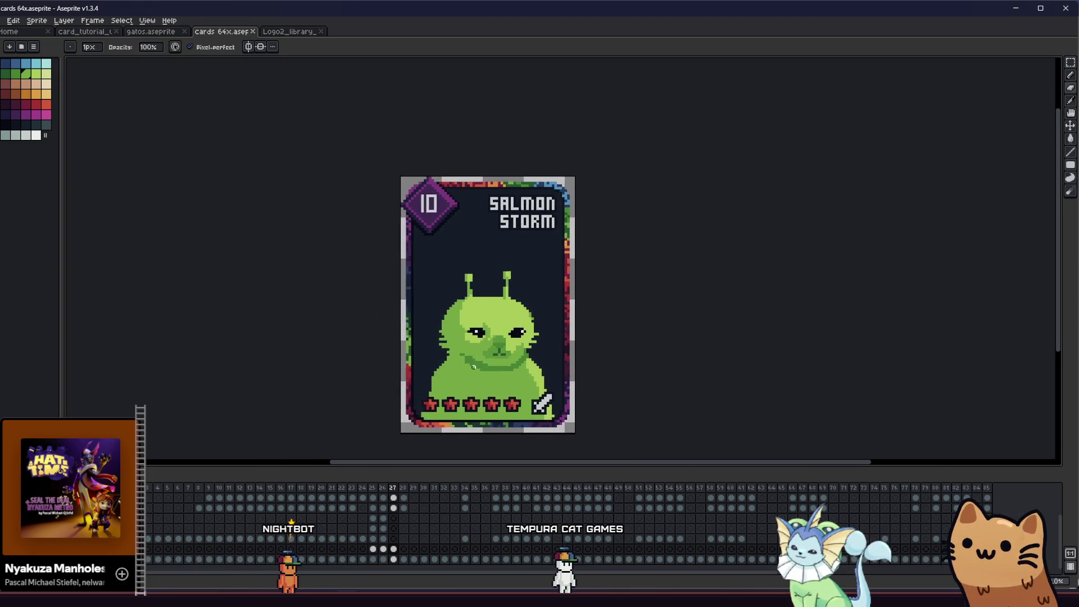
pyautogui.scroll(1, 385, 365)
pyautogui.scroll(1, 384, 364)
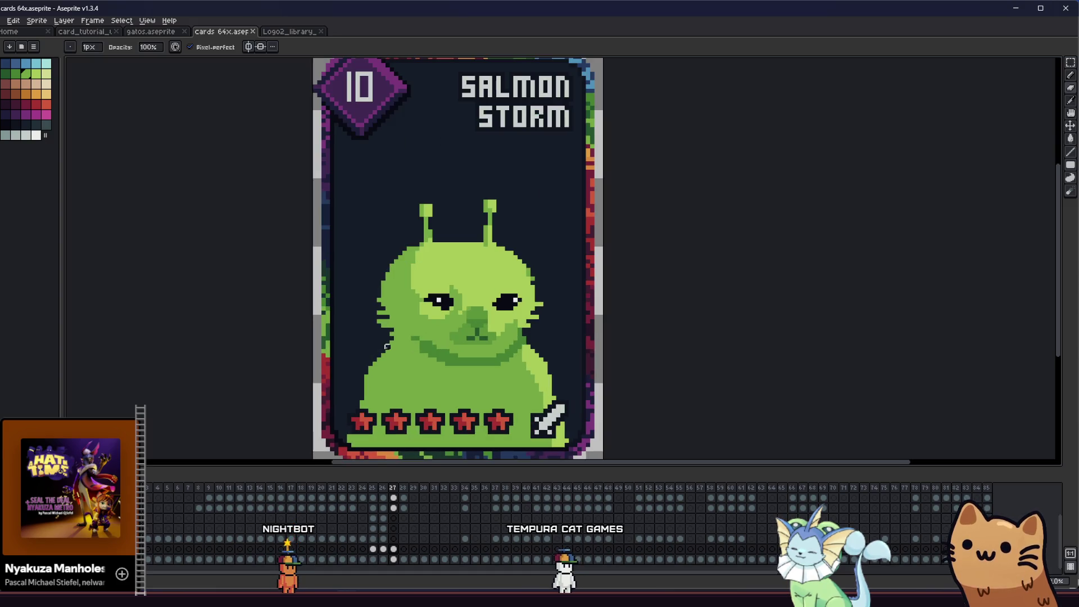
pyautogui.scroll(1, 388, 345)
pyautogui.scroll(1, 474, 352)
pyautogui.press('alt')
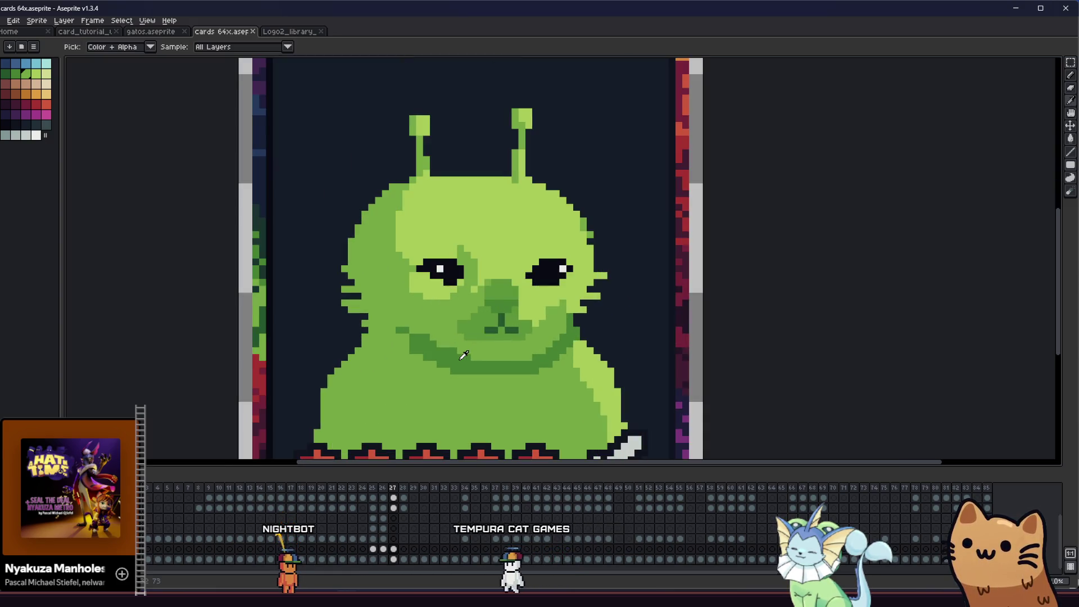
pyautogui.scroll(1, 465, 354)
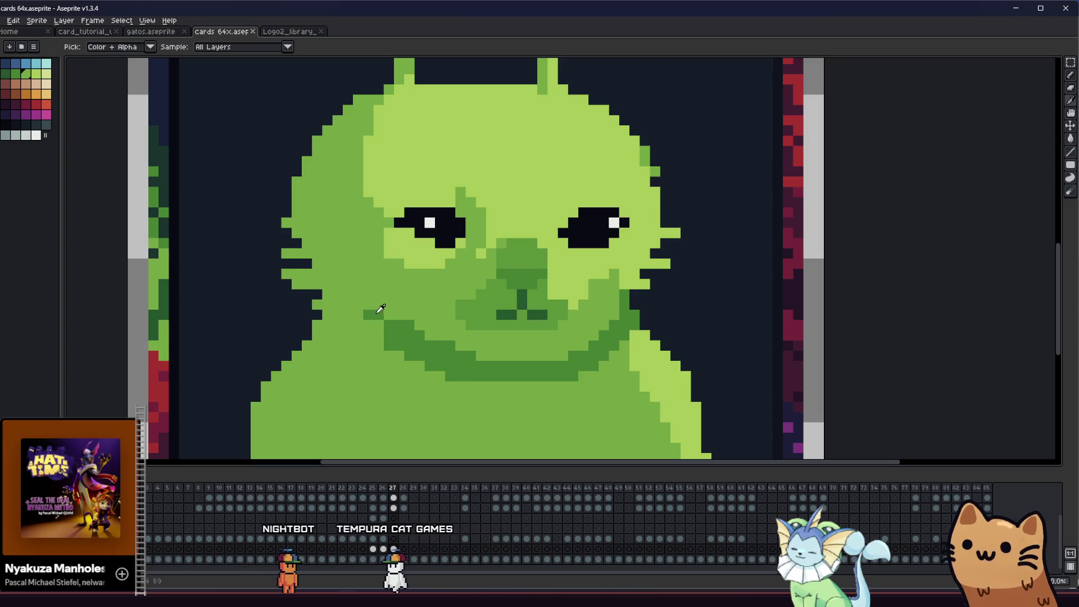
pyautogui.click(450, 371)
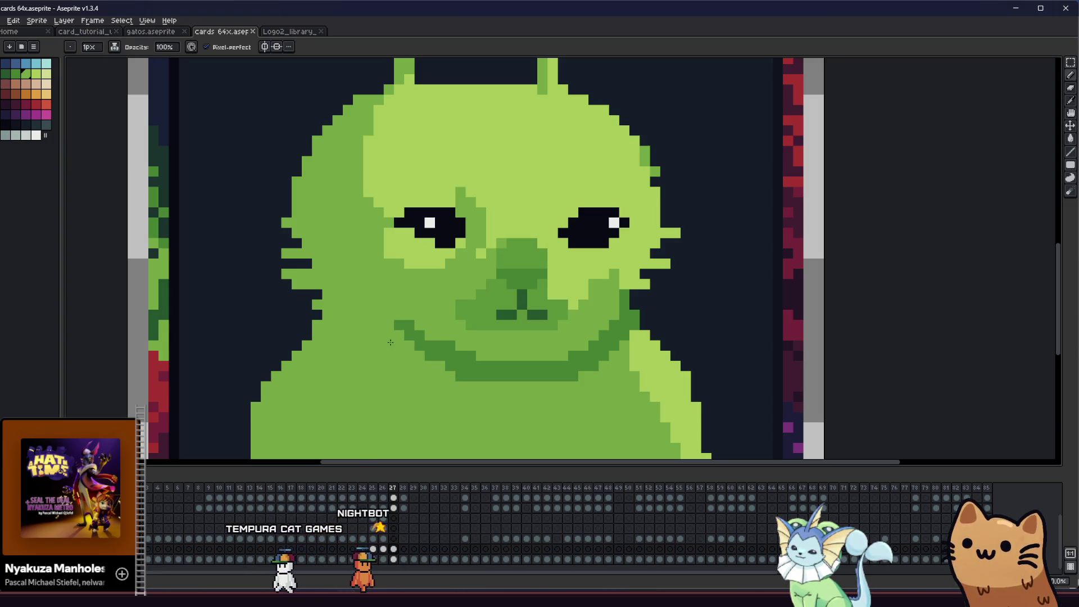
pyautogui.scroll(-4, 396, 333)
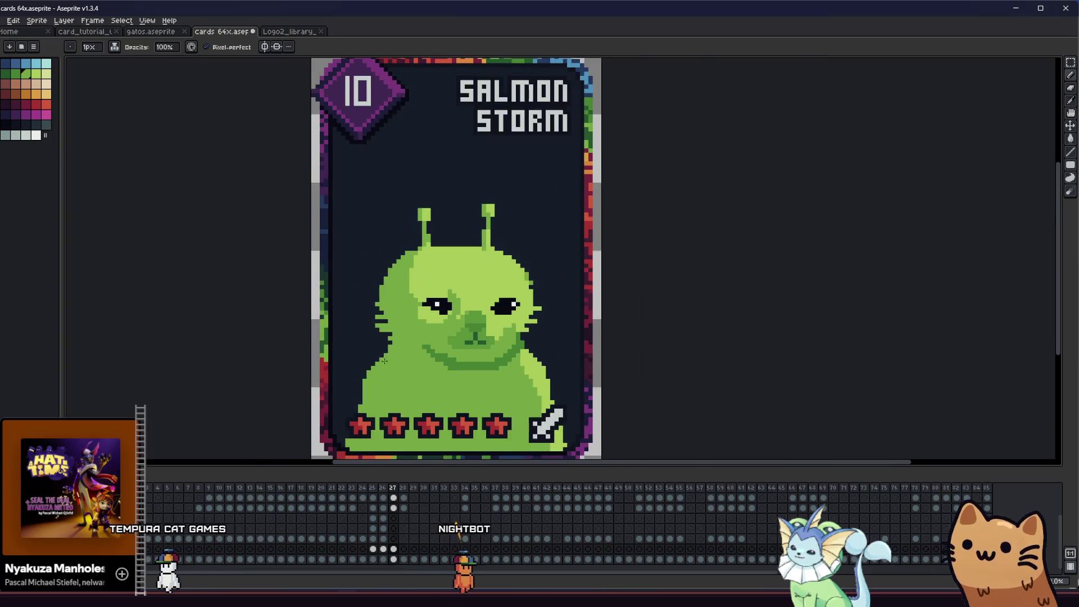
pyautogui.scroll(4, 421, 366)
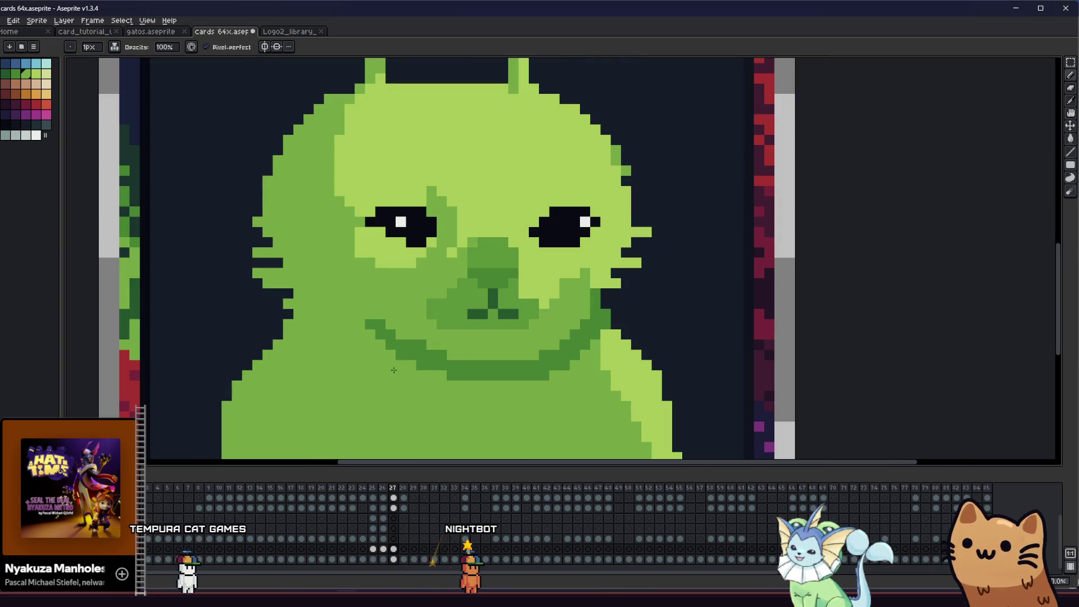
pyautogui.scroll(-2, 395, 370)
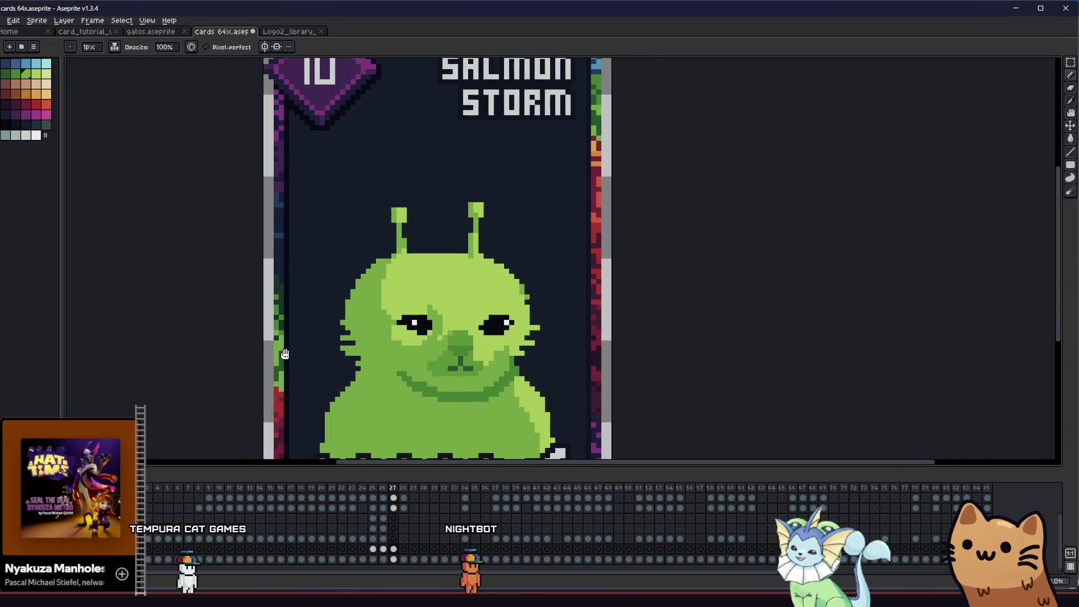
pyautogui.moveTo(286, 355); pyautogui.dragTo(246, 331)
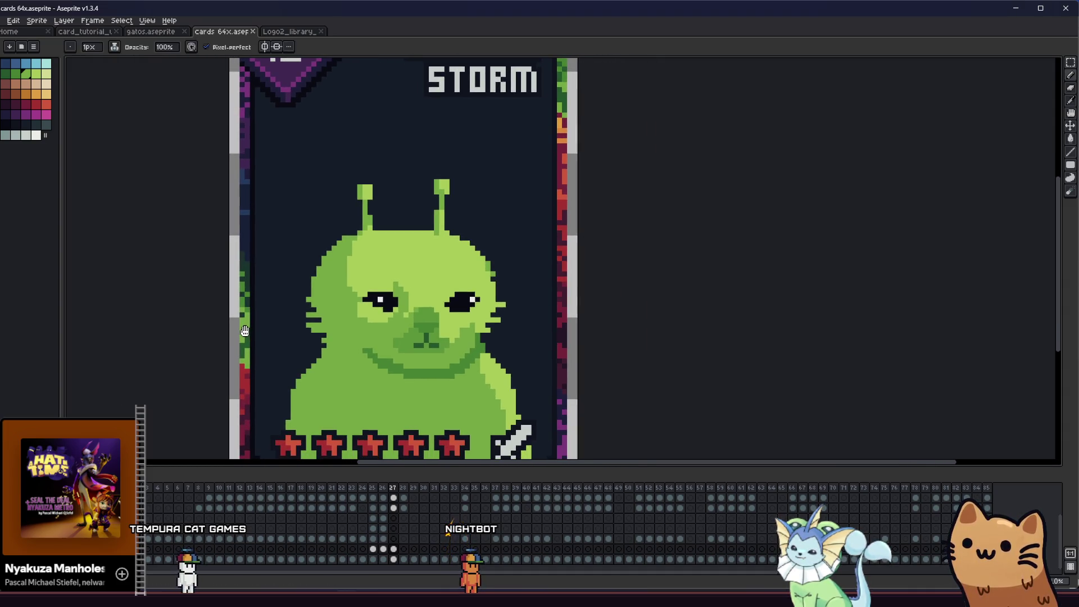
pyautogui.scroll(1, 390, 346)
pyautogui.scroll(1, 391, 345)
pyautogui.scroll(1, 390, 345)
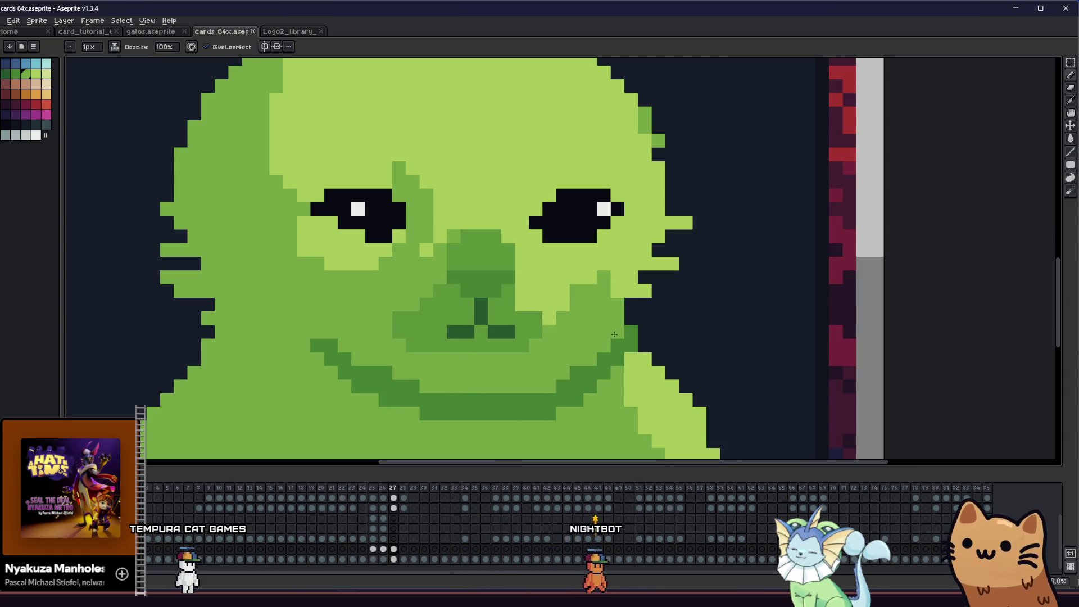
pyautogui.scroll(-2, 557, 346)
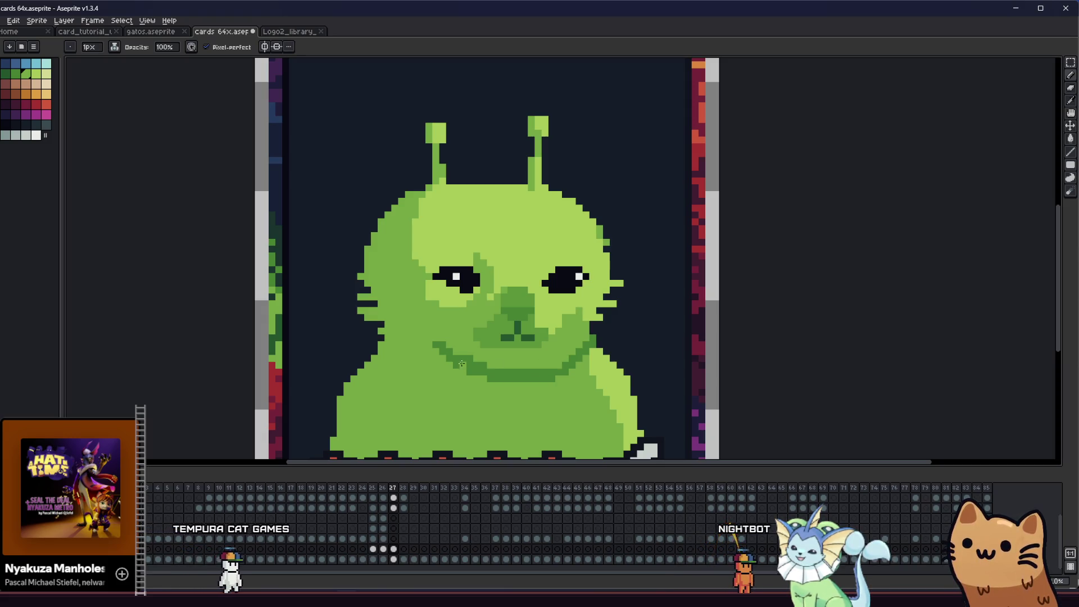
pyautogui.press('alt')
pyautogui.press('alt')
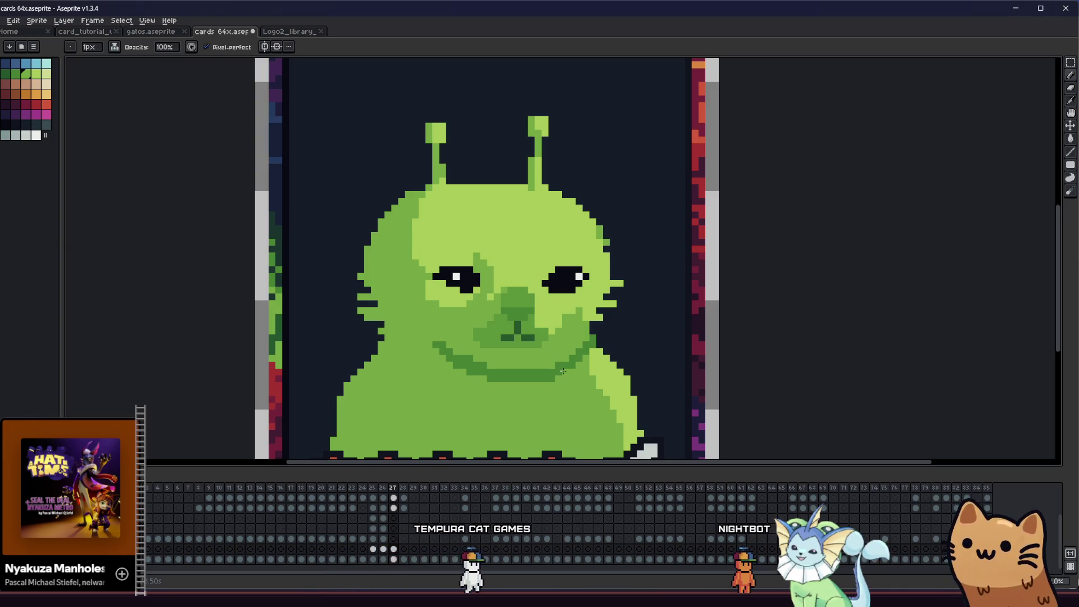
pyautogui.scroll(-2, 407, 364)
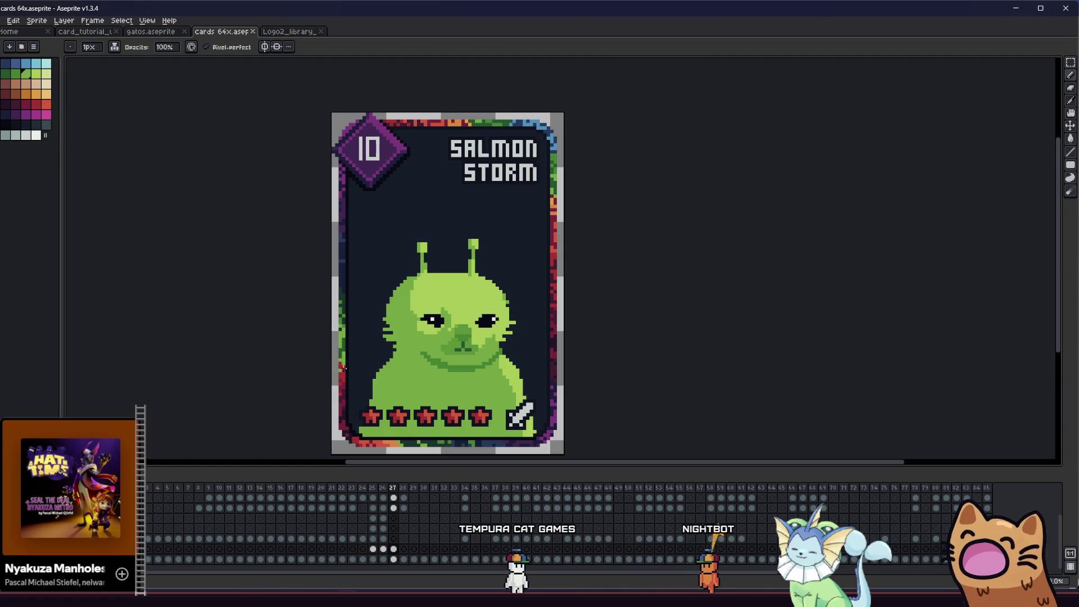
pyautogui.moveTo(351, 360); pyautogui.dragTo(312, 373)
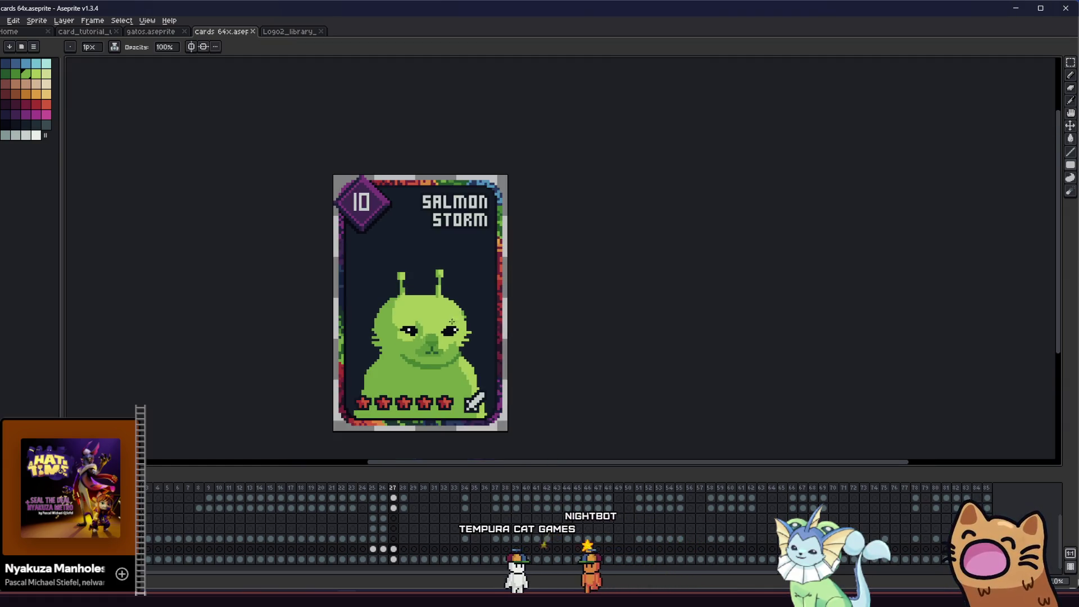
pyautogui.press('i')
pyautogui.scroll(1, 442, 319)
pyautogui.press('b')
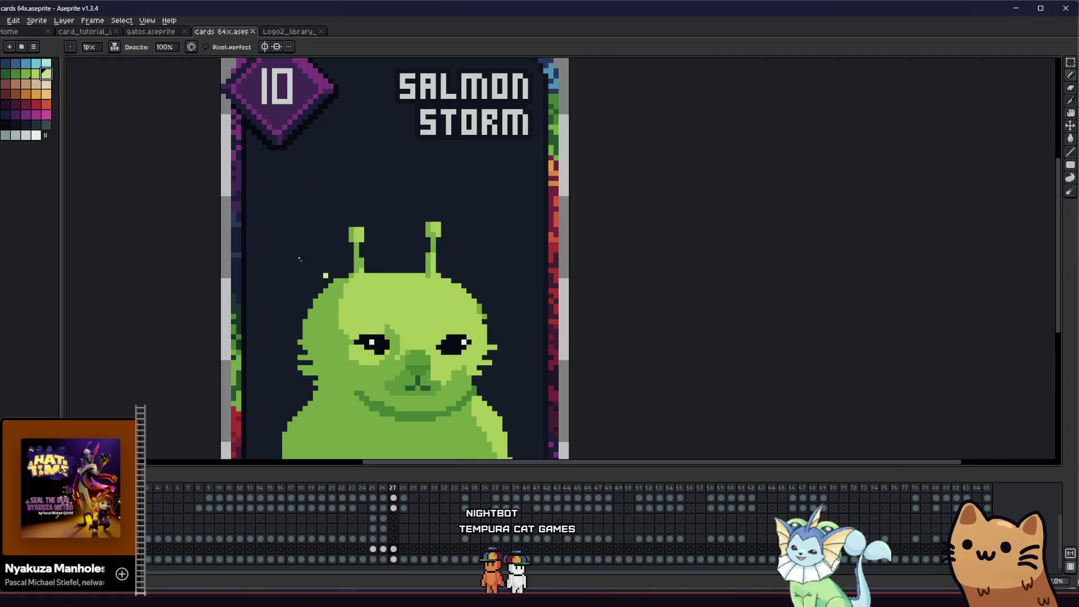
pyautogui.scroll(2, 396, 326)
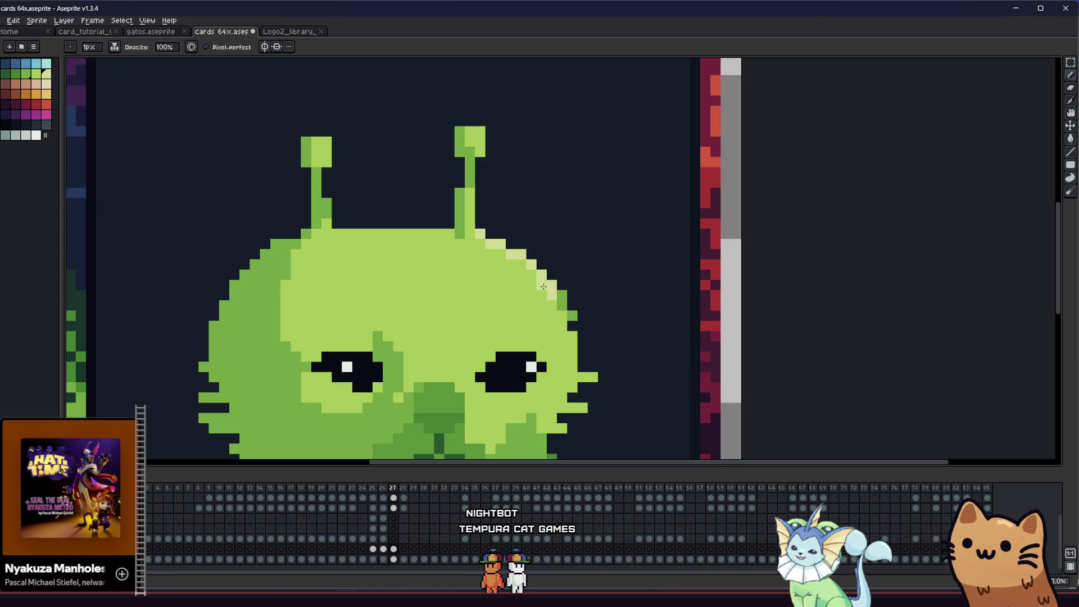
# - Paint a pale green highlight along the head's top edge, then fill the top-left rim back to body green
pyautogui.press('b')
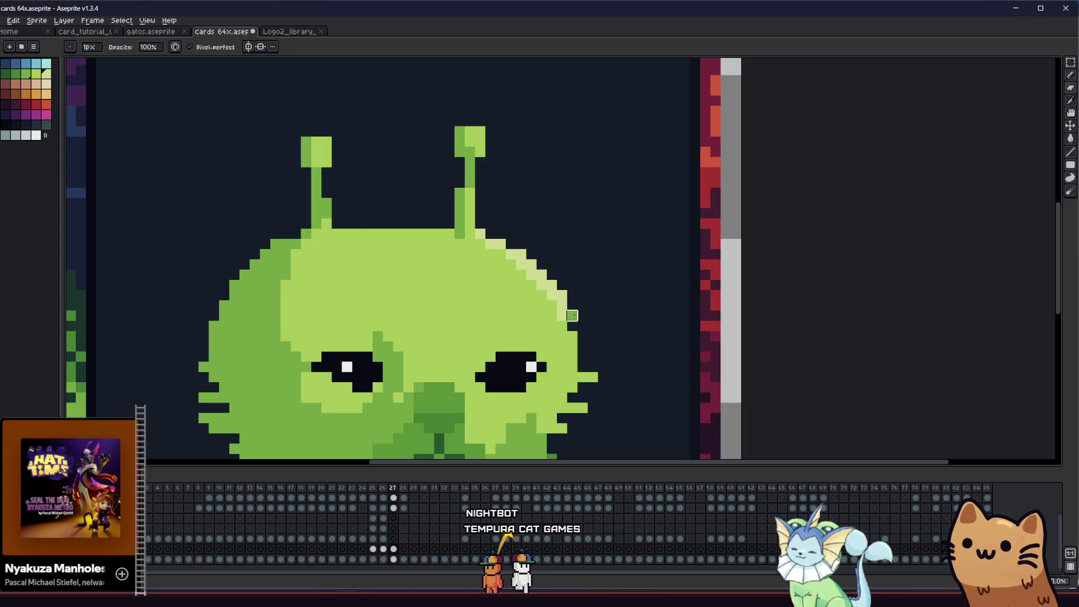
pyautogui.scroll(-2, 527, 325)
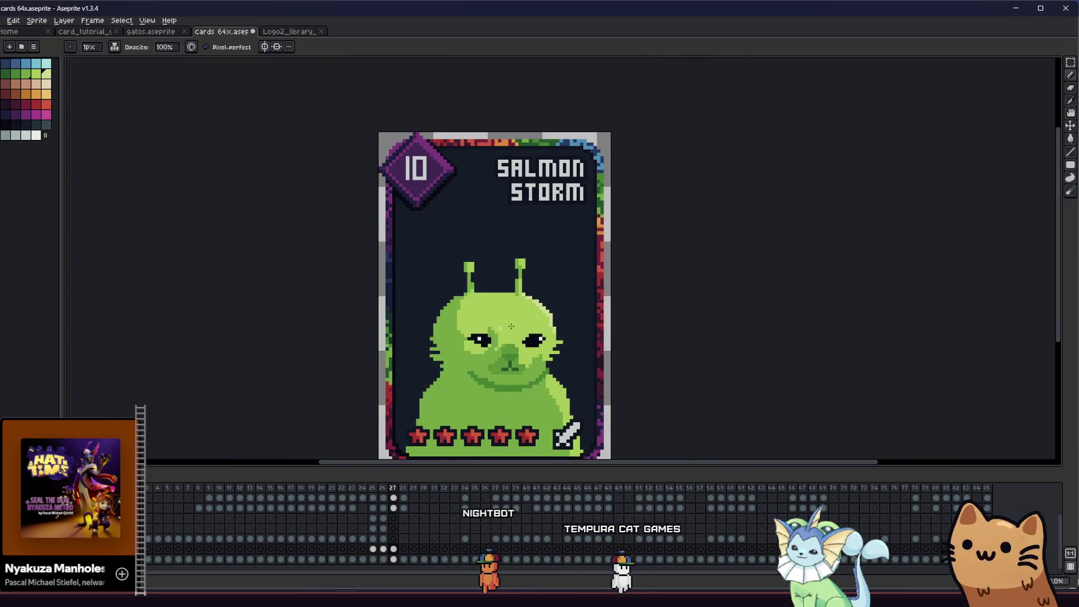
pyautogui.scroll(3, 540, 279)
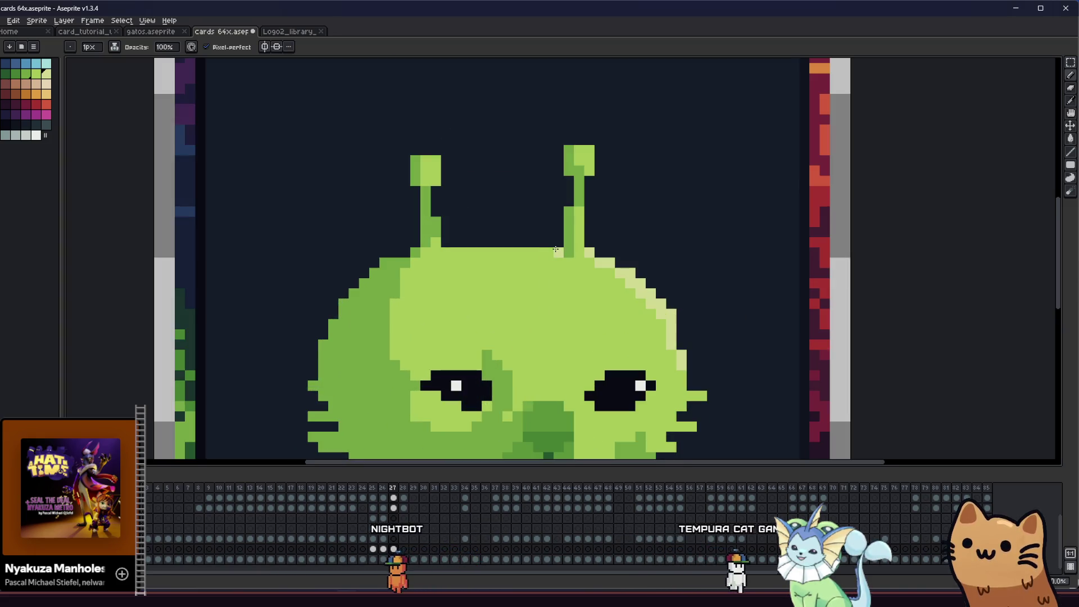
pyautogui.moveTo(555, 250); pyautogui.dragTo(449, 250)
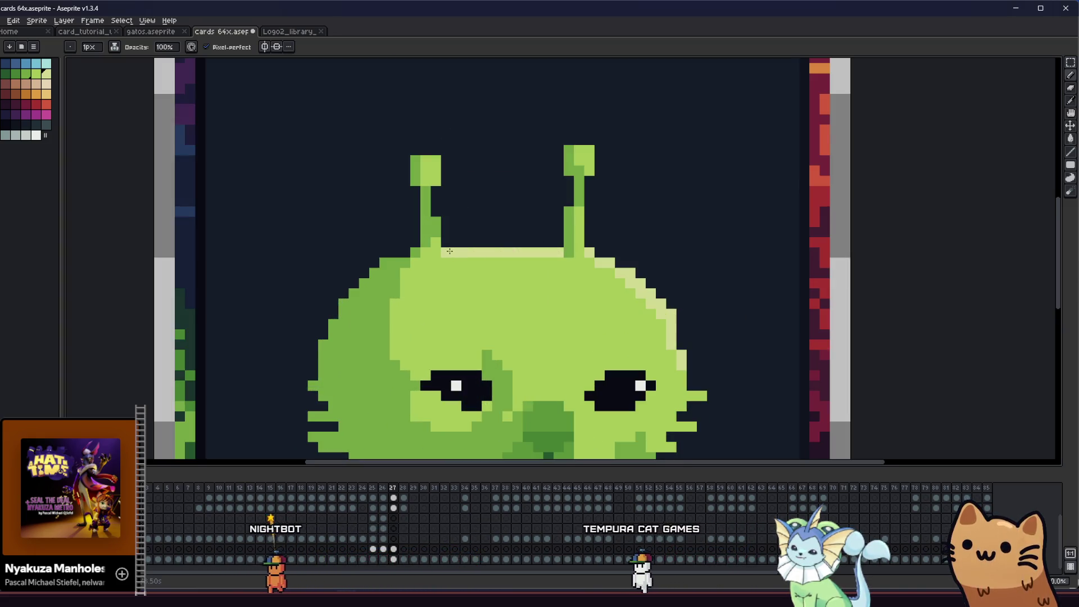
pyautogui.scroll(-3, 374, 297)
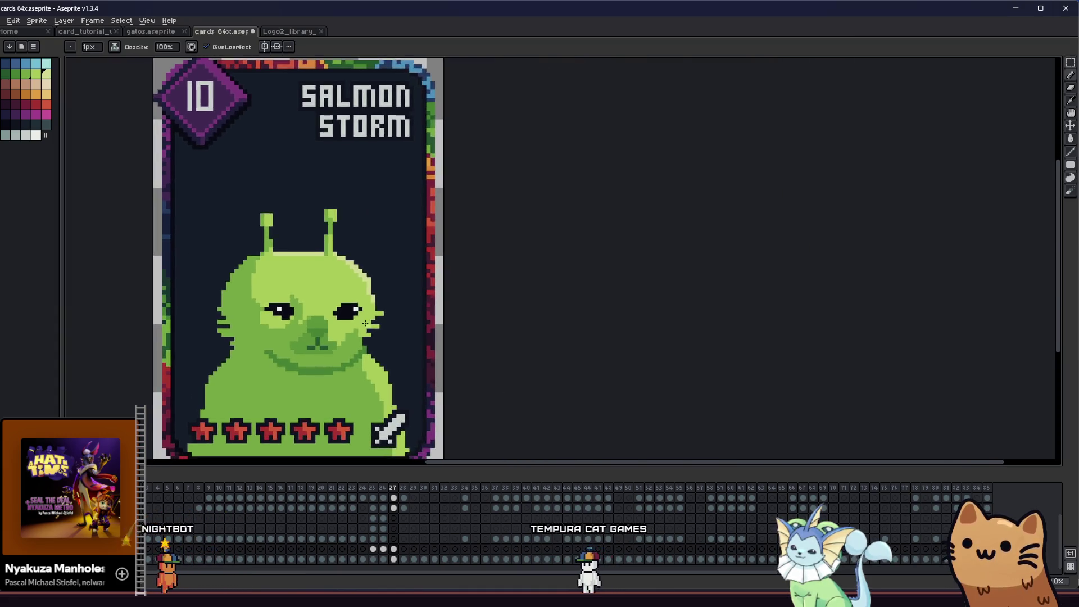
pyautogui.scroll(3, 365, 323)
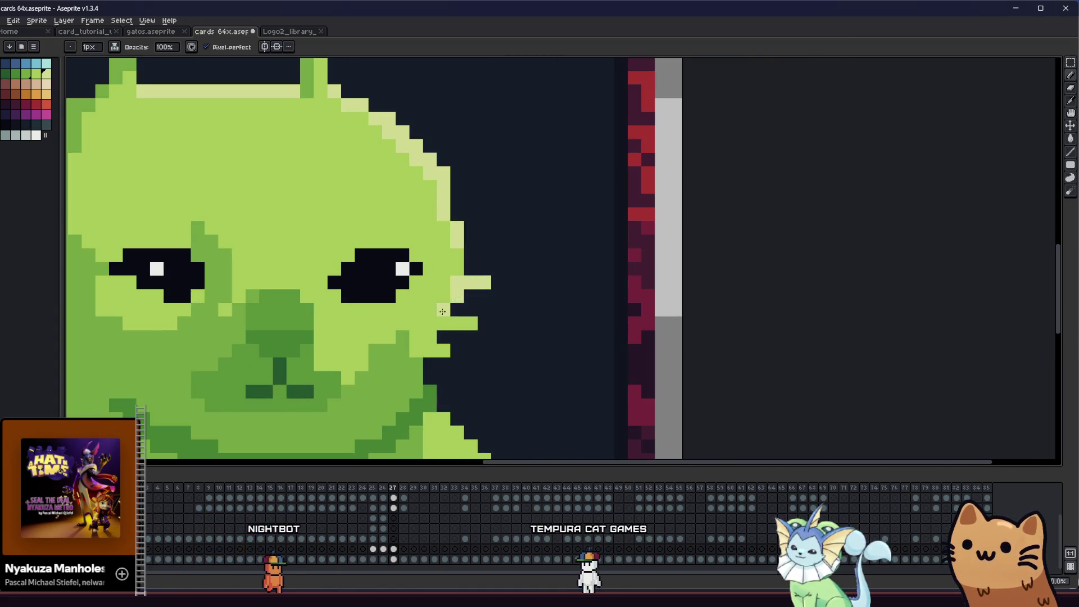
pyautogui.scroll(-3, 444, 349)
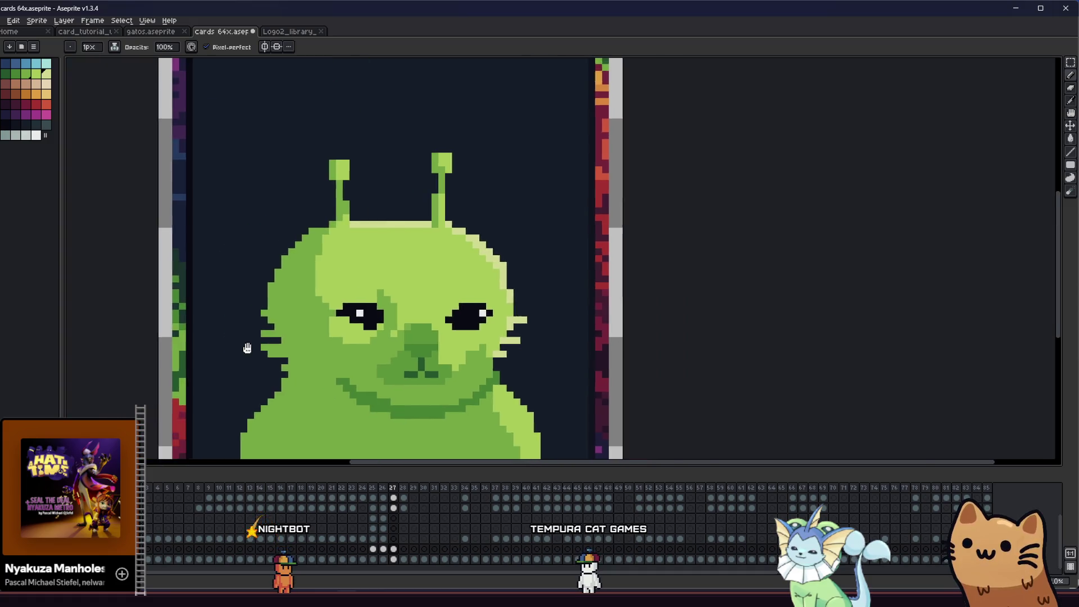
pyautogui.scroll(2, 347, 331)
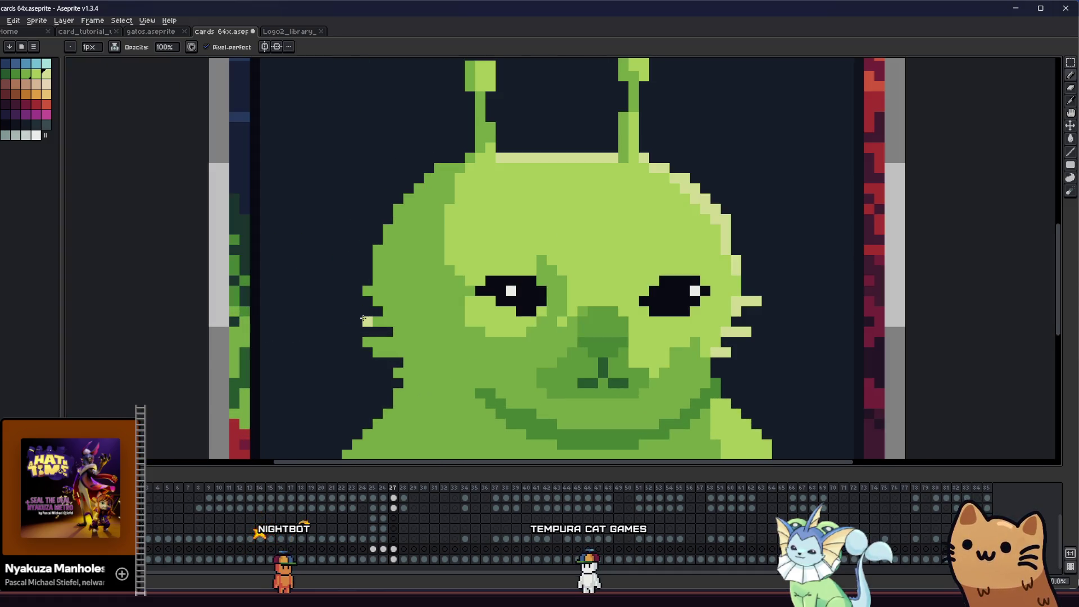
pyautogui.scroll(1, 384, 228)
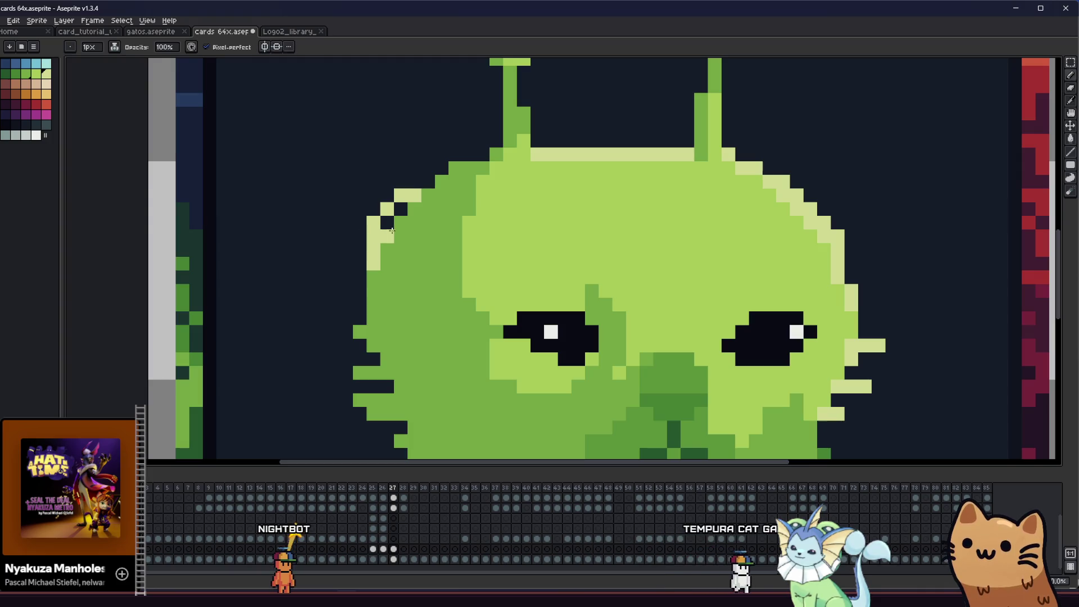
pyautogui.scroll(-3, 288, 279)
pyautogui.scroll(-1, 289, 279)
pyautogui.scroll(-1, 288, 280)
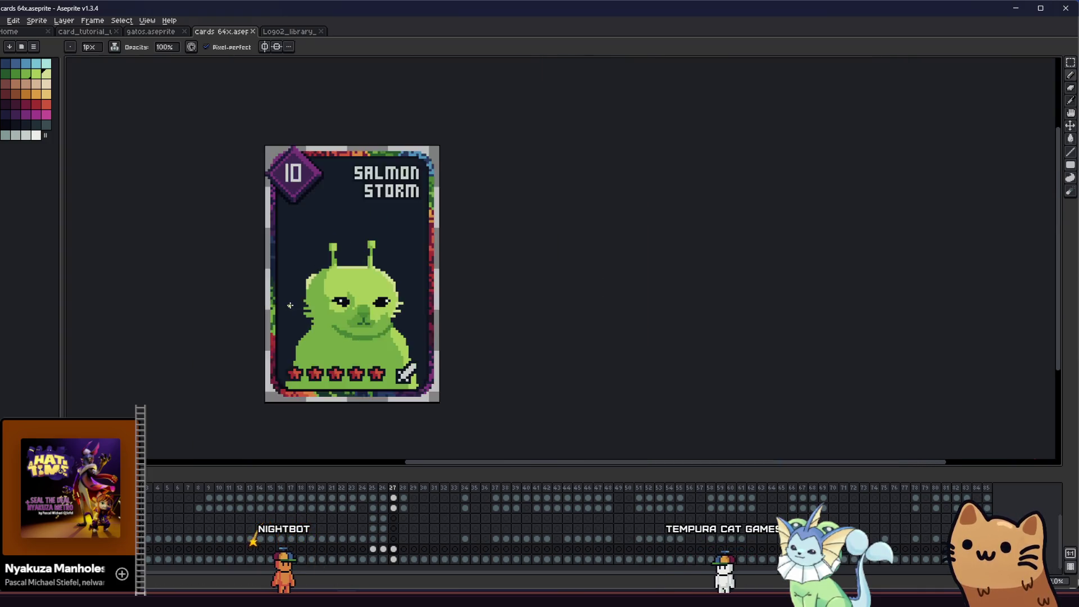
pyautogui.scroll(-2, 303, 292)
pyautogui.scroll(2, 313, 294)
pyautogui.scroll(2, 304, 286)
pyautogui.press('g')
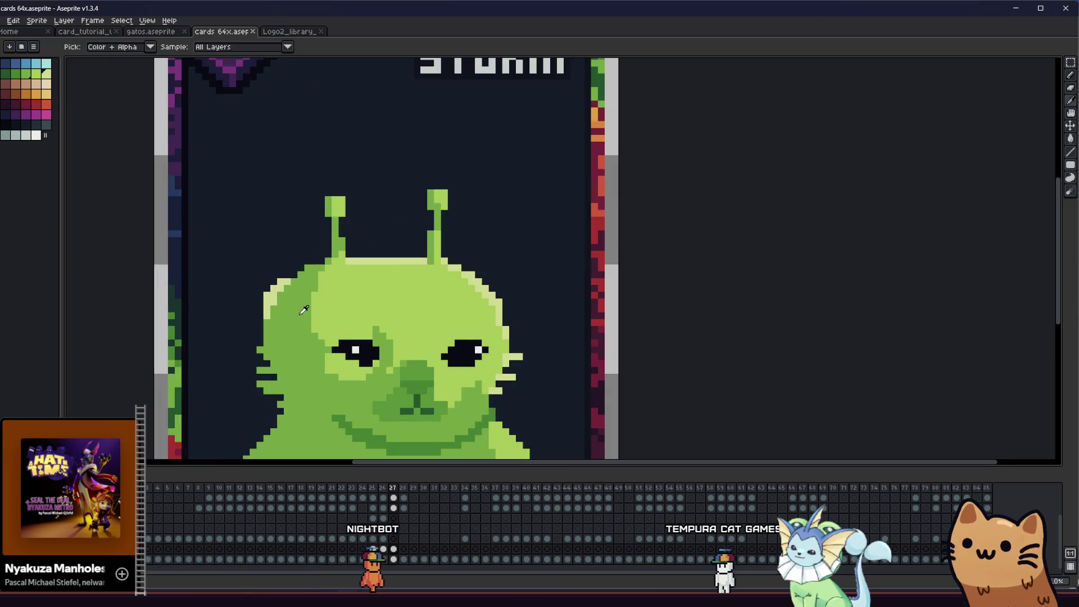
pyautogui.scroll(1, 253, 270)
pyautogui.scroll(1, 245, 265)
pyautogui.click(246, 263)
pyautogui.scroll(-2, 212, 328)
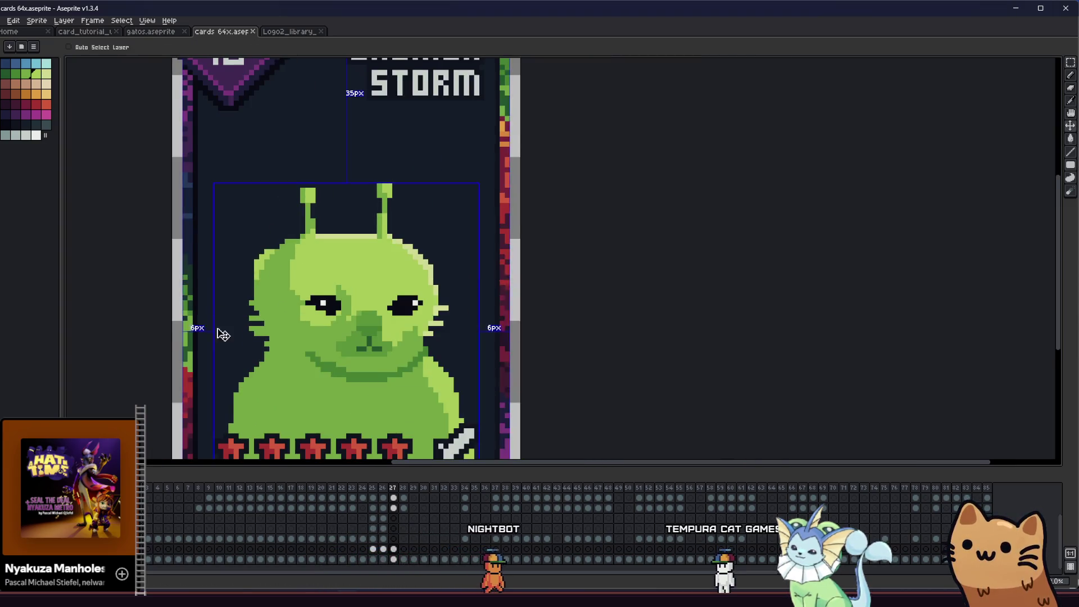
pyautogui.press('i')
pyautogui.scroll(2, 307, 298)
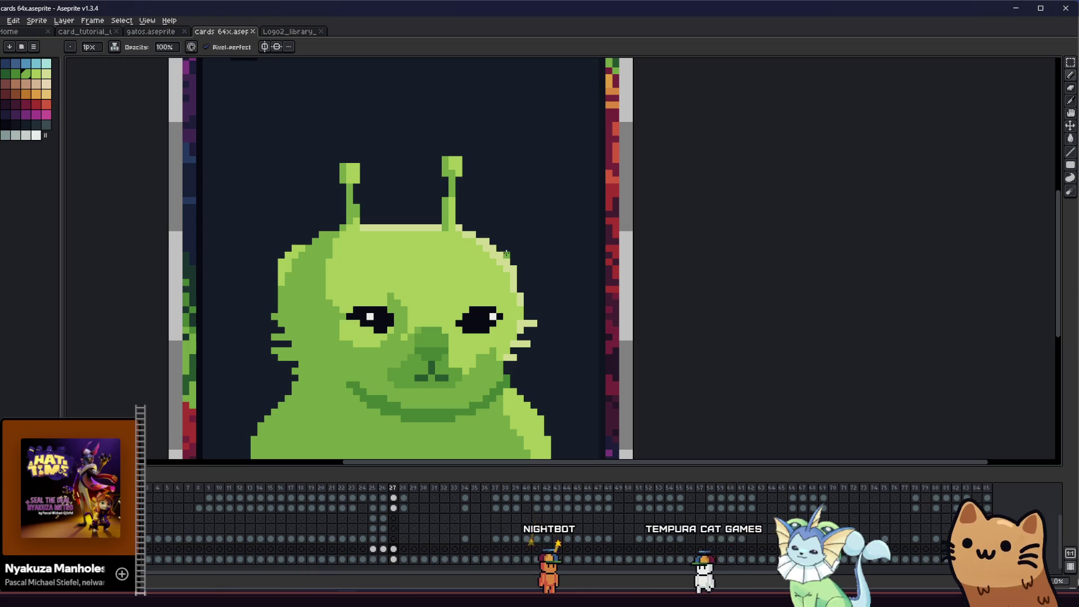
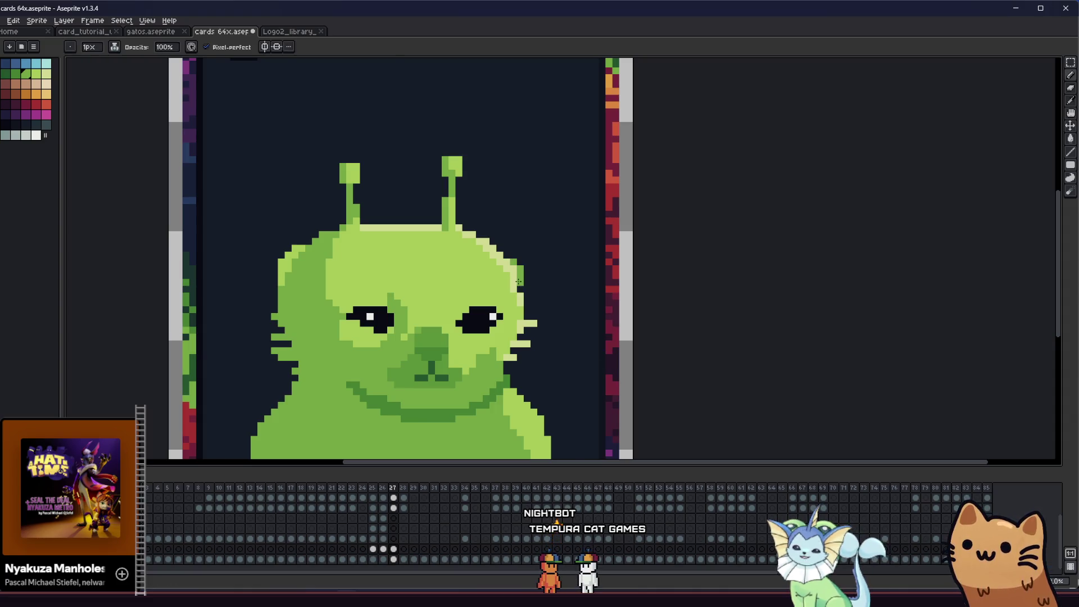
pyautogui.scroll(-1, 517, 261)
pyautogui.scroll(-2, 516, 262)
pyautogui.scroll(2, 385, 328)
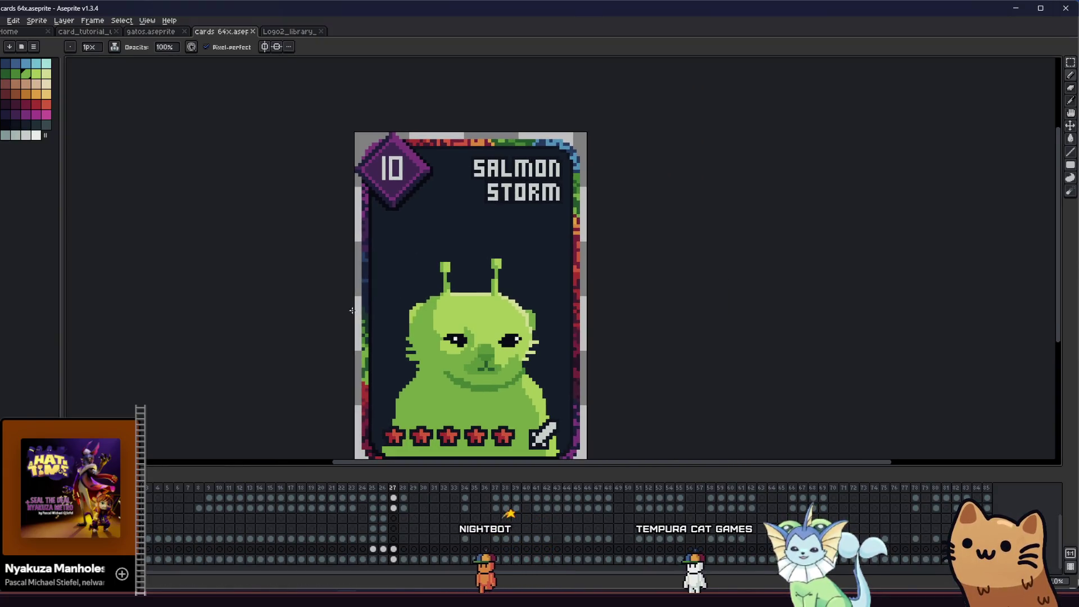
pyautogui.scroll(1, 351, 311)
pyautogui.scroll(1, 379, 308)
pyautogui.scroll(1, 413, 308)
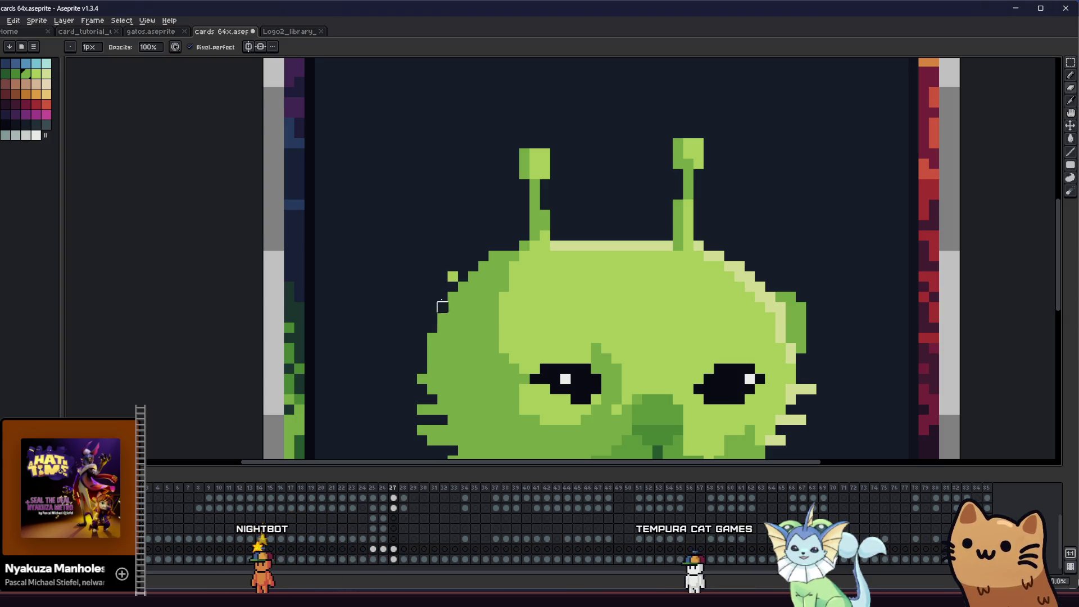
pyautogui.scroll(-3, 469, 262)
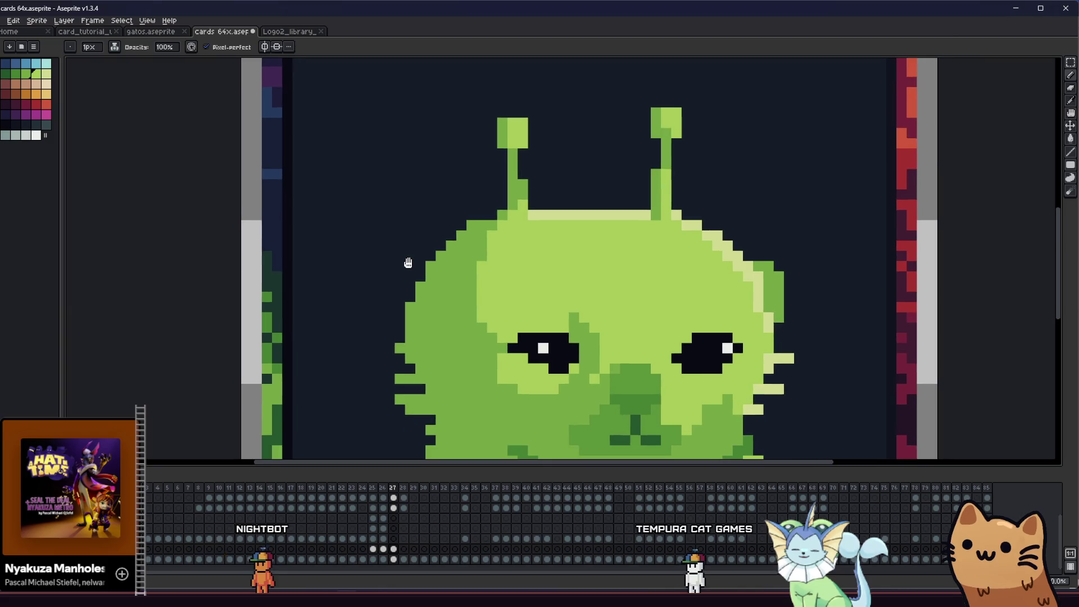
pyautogui.hscroll(2, 404, 259)
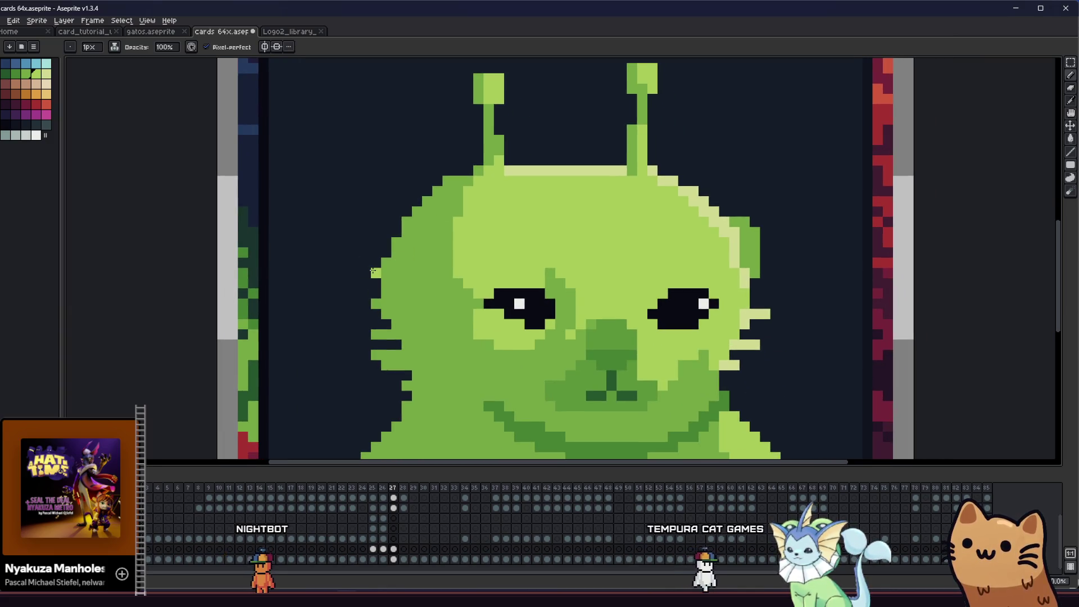
# - Pencil a column of green pixels onto the alien's left head edge and review the whole card
pyautogui.moveTo(373, 272); pyautogui.dragTo(384, 244)
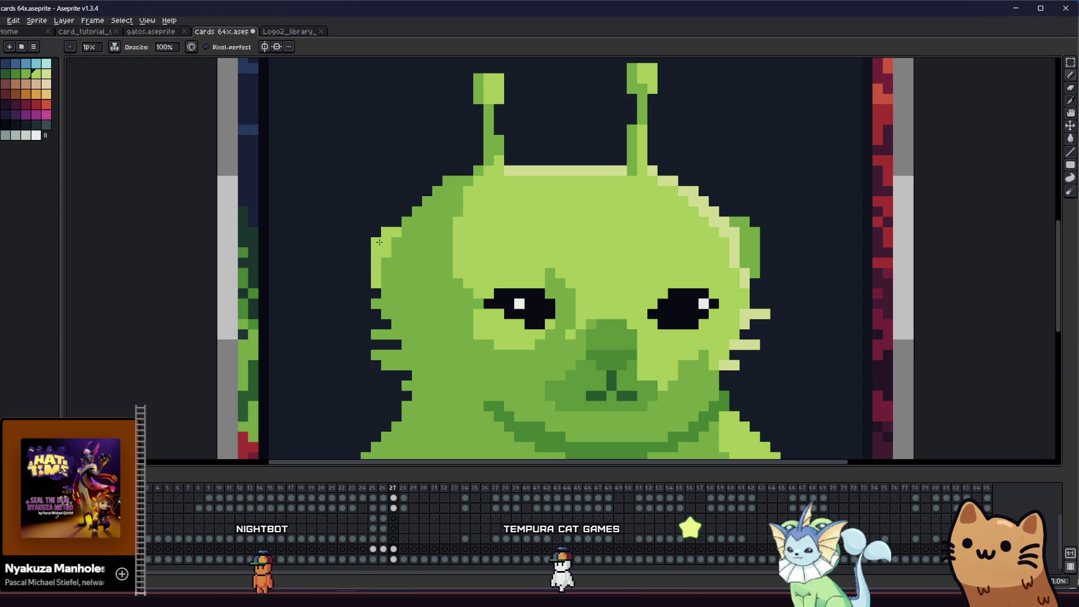
pyautogui.scroll(-3, 325, 277)
pyautogui.scroll(-2, 278, 287)
pyautogui.scroll(-1, 246, 297)
pyautogui.moveTo(248, 297)
pyautogui.mouseDown()
pyautogui.moveTo(178, 309)
pyautogui.moveTo(272, 306)
pyautogui.moveTo(261, 316)
pyautogui.mouseUp()
pyautogui.scroll(2, 198, 308)
pyautogui.scroll(1, 228, 307)
# - Marquee-select the alien's lower body above the star row and delete those pixels
pyautogui.press('m')
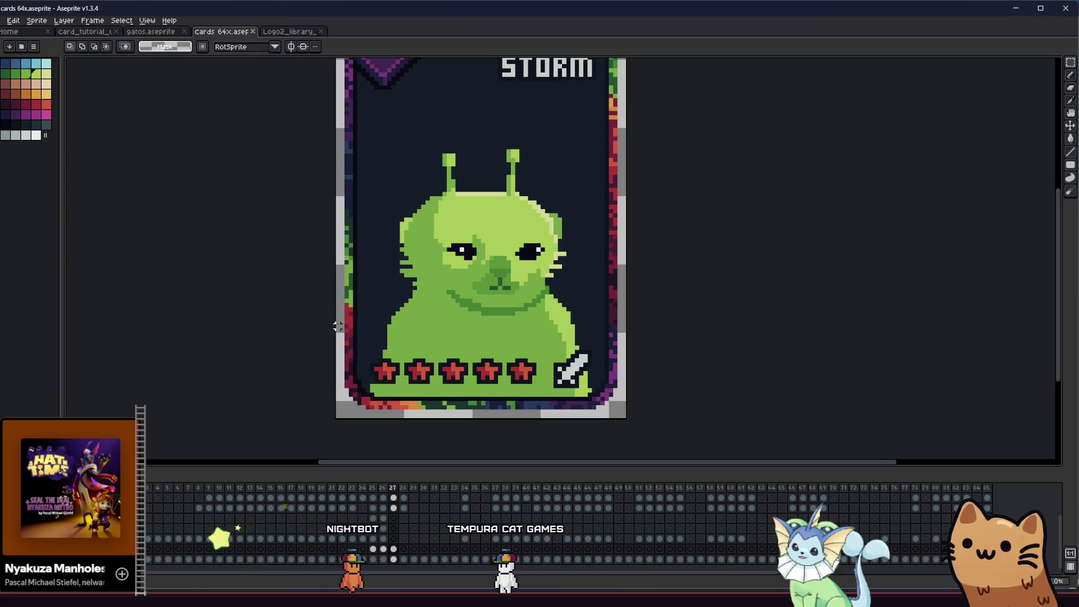
pyautogui.moveTo(351, 314)
pyautogui.mouseDown()
pyautogui.moveTo(609, 436)
pyautogui.moveTo(630, 422)
pyautogui.mouseUp()
pyautogui.moveTo(617, 329); pyautogui.dragTo(337, 417)
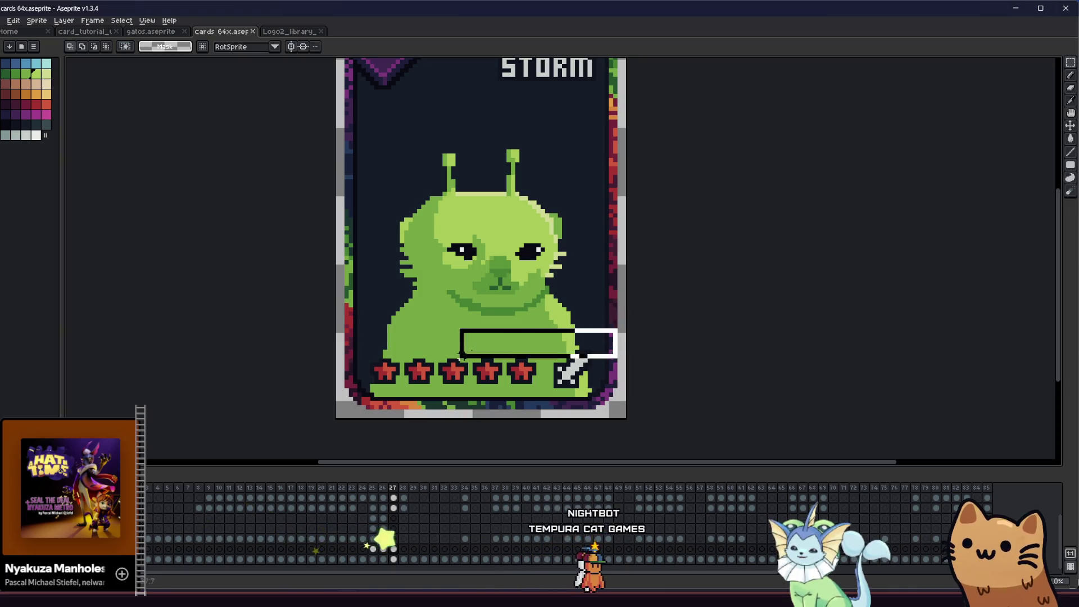
pyautogui.press('Delete')
# - Redraw the body's lower-left edge as a stepped outline with the Pencil
pyautogui.moveTo(366, 349); pyautogui.dragTo(365, 360)
pyautogui.scroll(2, 373, 364)
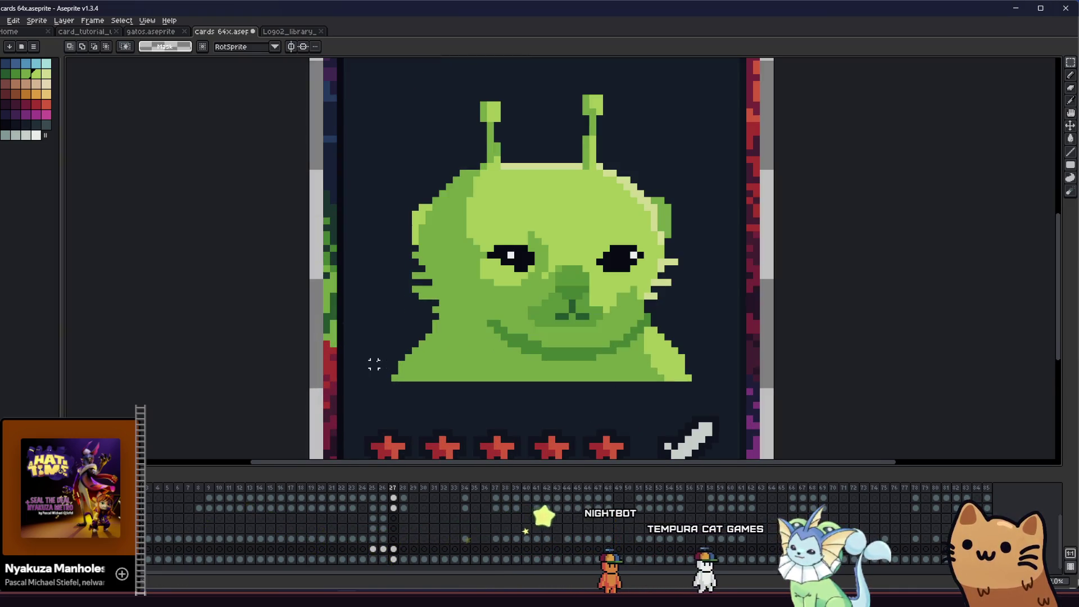
pyautogui.press('b')
pyautogui.moveTo(395, 380); pyautogui.dragTo(408, 350)
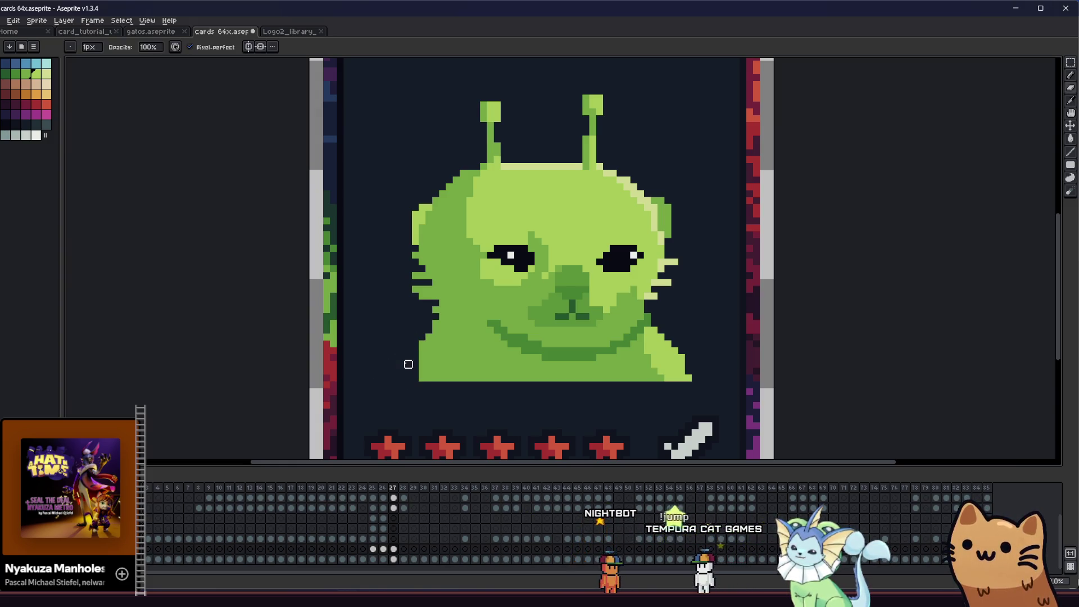
# - Trim the lower-right body edge into a stepped diagonal and adjust a selected body patch, comparing with the salmon frame
pyautogui.moveTo(666, 343); pyautogui.dragTo(688, 377)
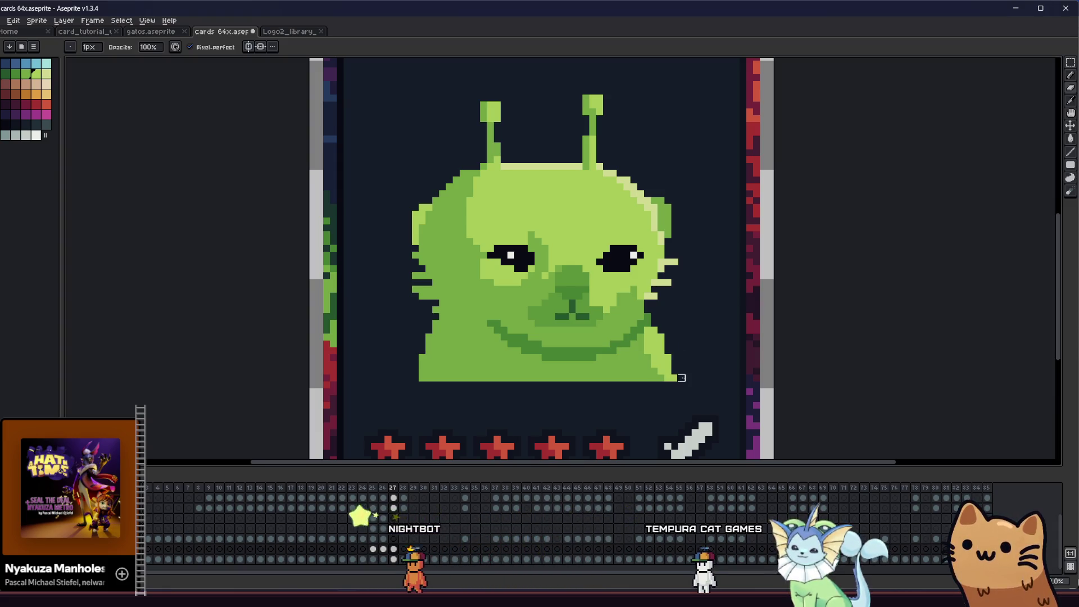
pyautogui.scroll(-2, 674, 378)
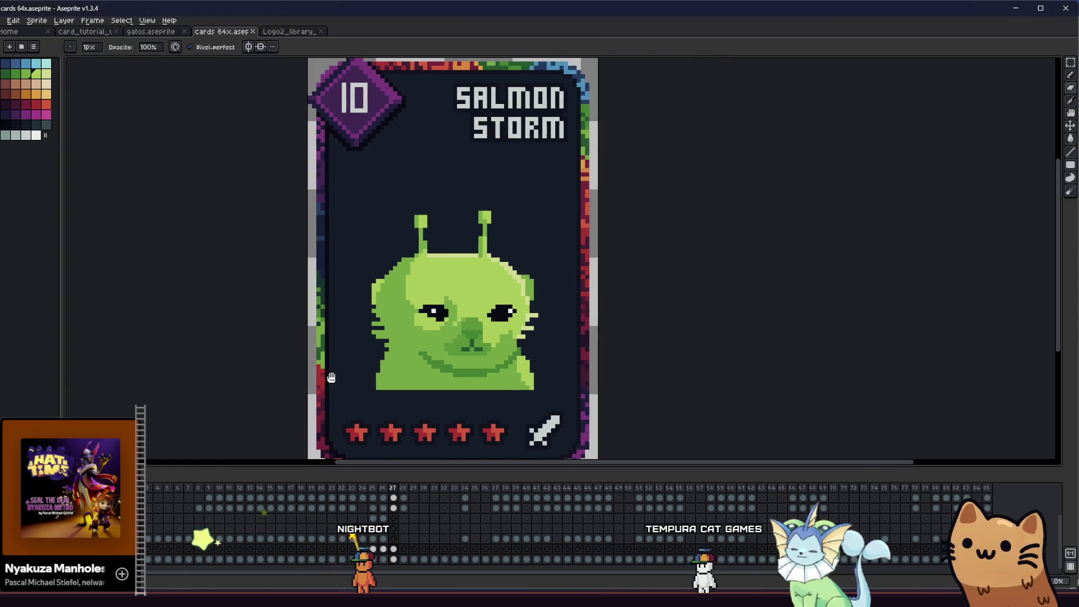
pyautogui.scroll(1, 381, 363)
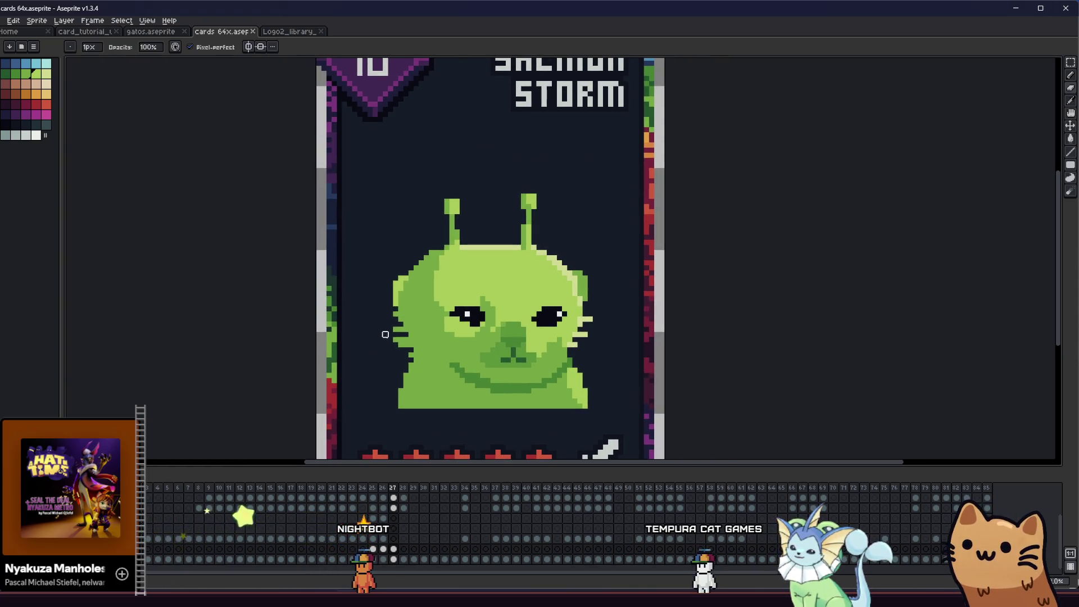
pyautogui.scroll(1, 375, 321)
pyautogui.press('Left')
pyautogui.press('Right')
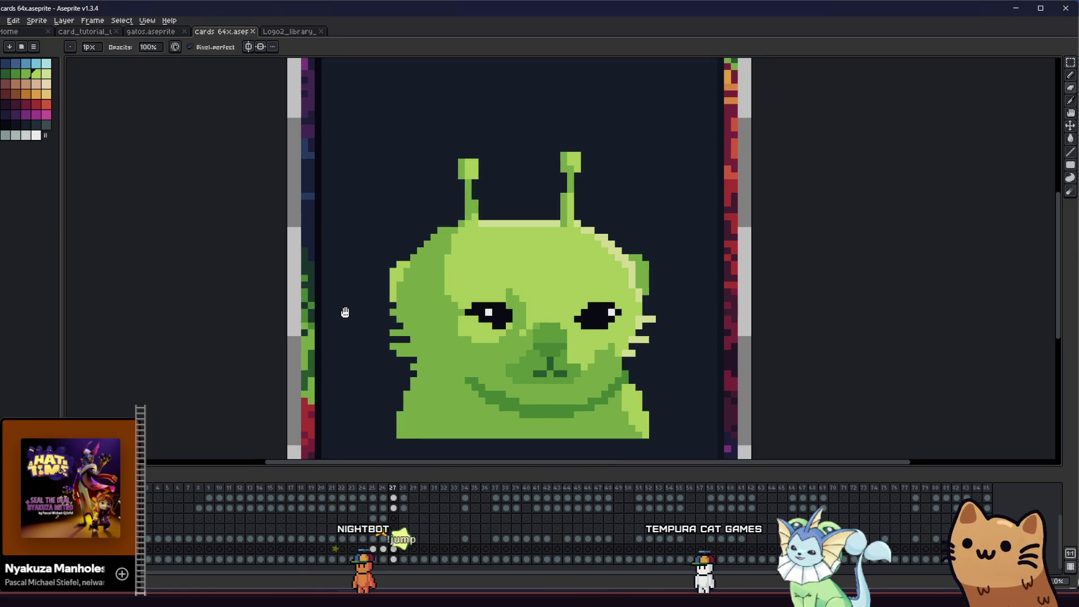
pyautogui.press('m')
pyautogui.moveTo(356, 242)
pyautogui.mouseDown()
pyautogui.moveTo(410, 368)
pyautogui.moveTo(396, 315)
pyautogui.mouseUp()
pyautogui.press('Return')
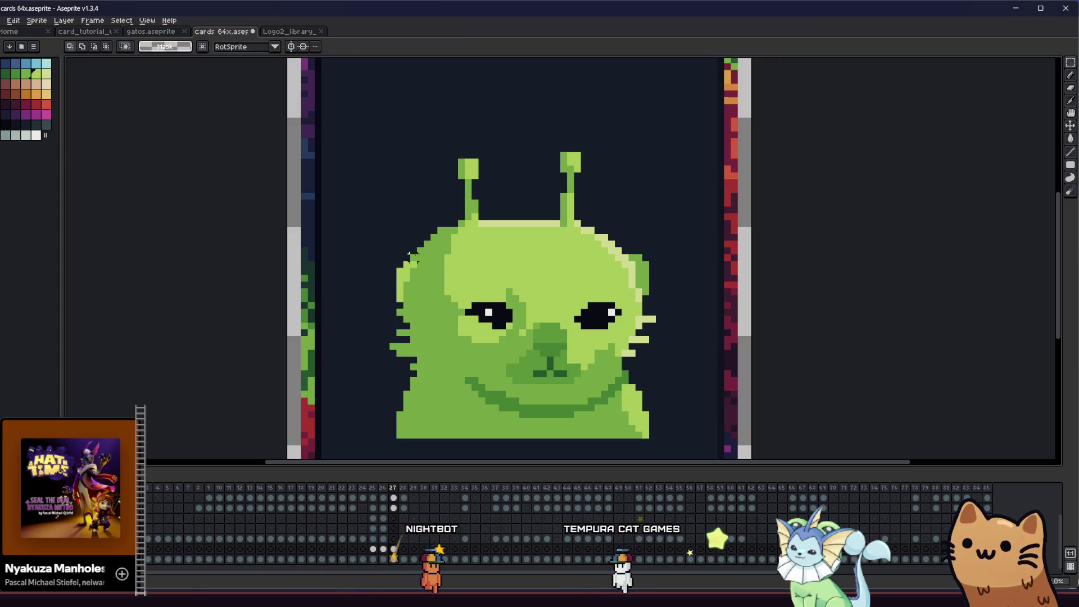
# - Flip between the salmon and alien frames to compare, then sample a green from the alien's head
pyautogui.moveTo(325, 316); pyautogui.dragTo(266, 318)
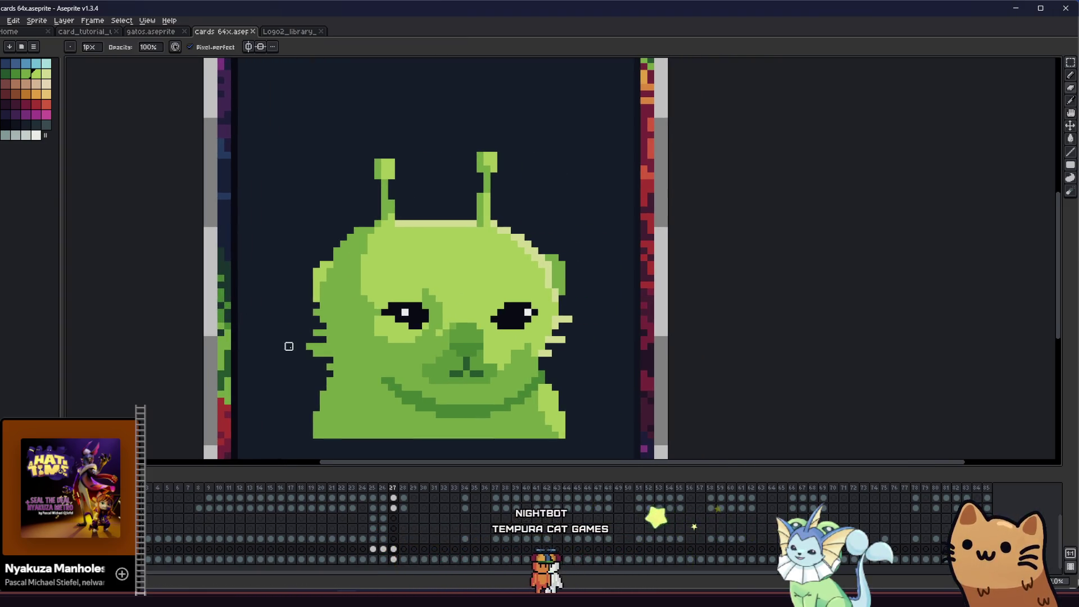
pyautogui.scroll(-2, 299, 338)
pyautogui.press('Left')
pyautogui.scroll(-1, 287, 329)
pyautogui.scroll(-1, 288, 330)
pyautogui.press('Right')
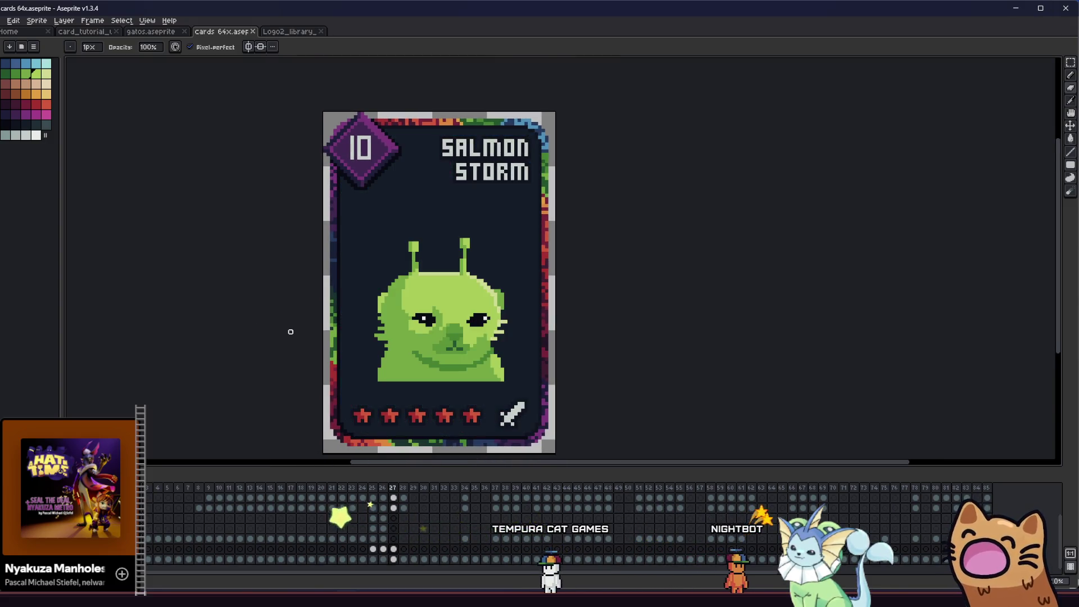
pyautogui.moveTo(290, 327); pyautogui.dragTo(292, 322)
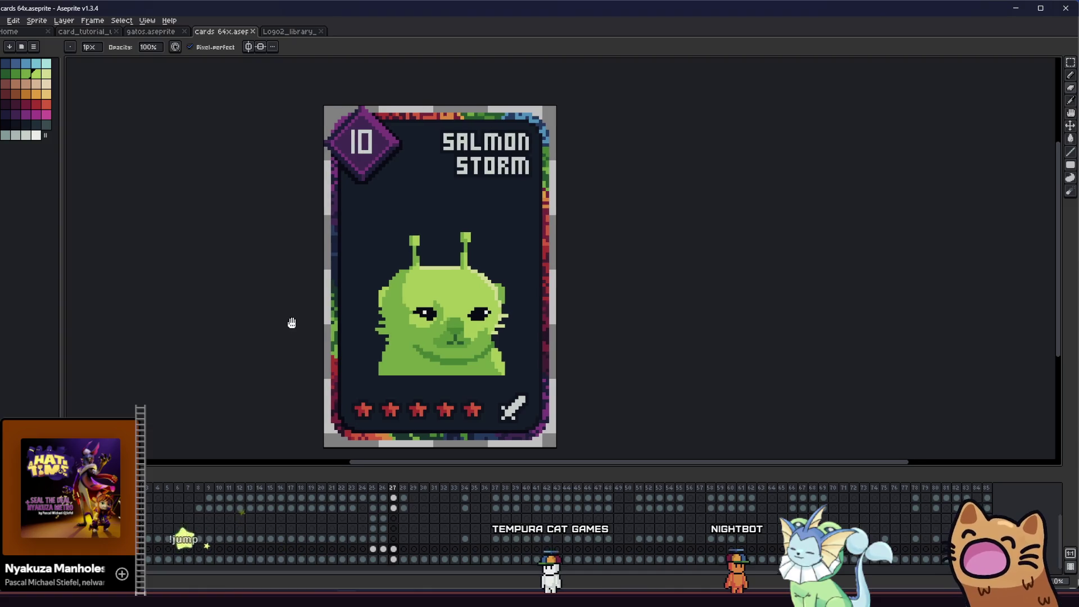
pyautogui.scroll(1, 369, 287)
pyautogui.scroll(1, 369, 287)
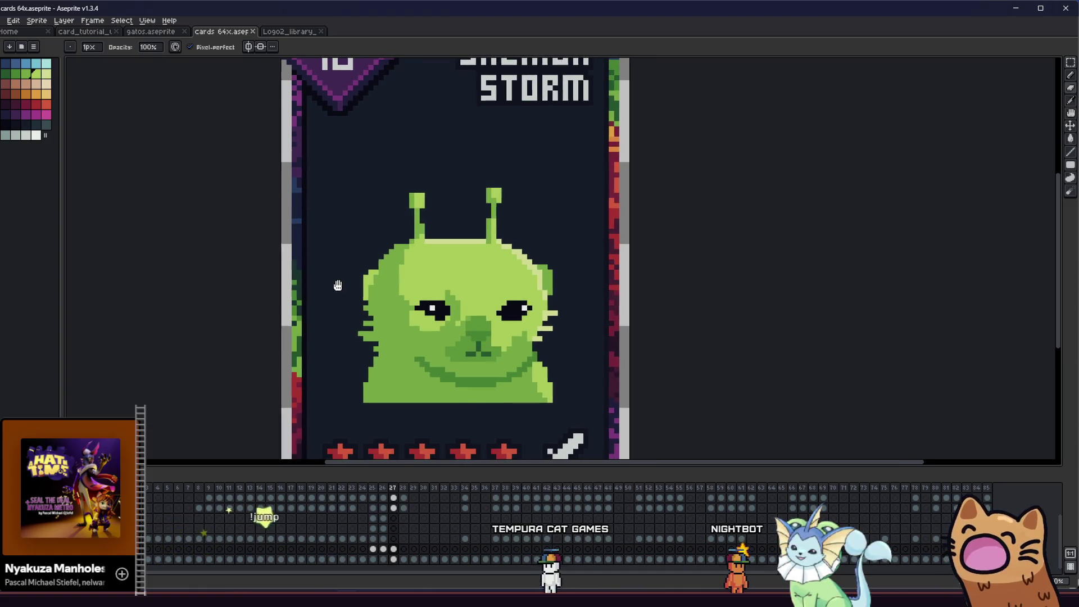
pyautogui.moveTo(378, 290); pyautogui.dragTo(372, 286)
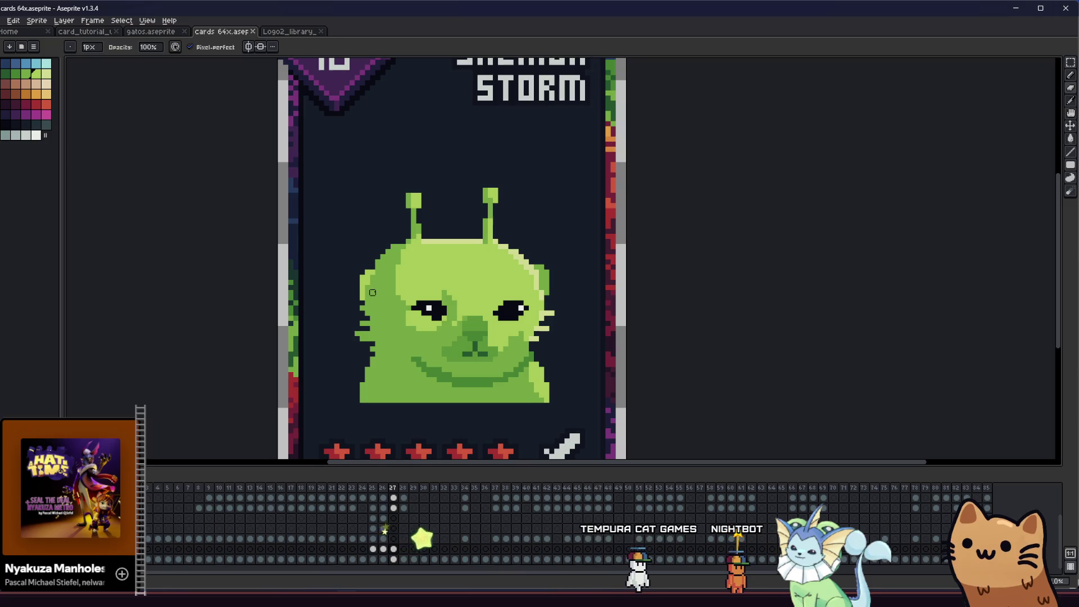
pyautogui.scroll(1, 392, 282)
pyautogui.press('alt')
pyautogui.keyDown('alt'); pyautogui.click(436, 178); pyautogui.keyUp('alt')
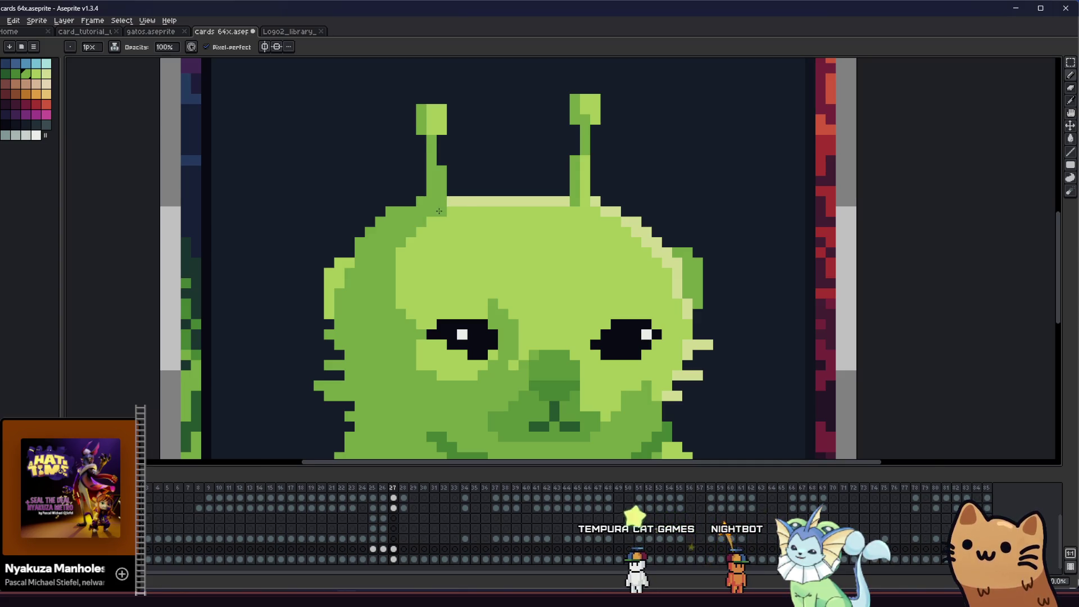
pyautogui.scroll(-2, 439, 210)
pyautogui.scroll(-2, 350, 278)
pyautogui.scroll(-2, 351, 278)
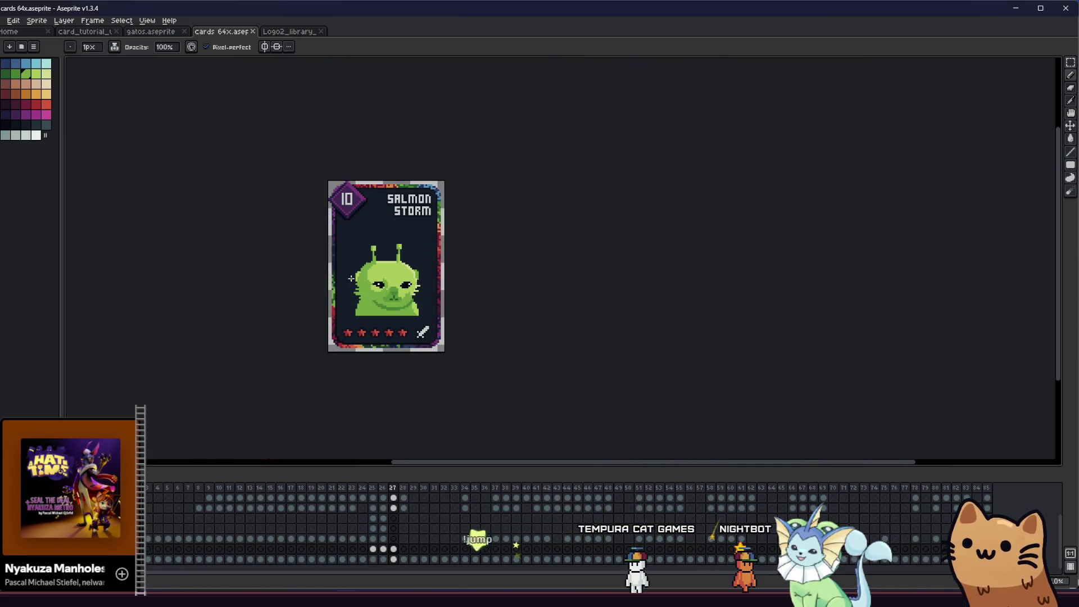
pyautogui.moveTo(295, 296)
pyautogui.mouseDown()
pyautogui.moveTo(430, 338)
pyautogui.moveTo(378, 324)
pyautogui.mouseUp()
pyautogui.scroll(1, 349, 313)
pyautogui.scroll(1, 462, 278)
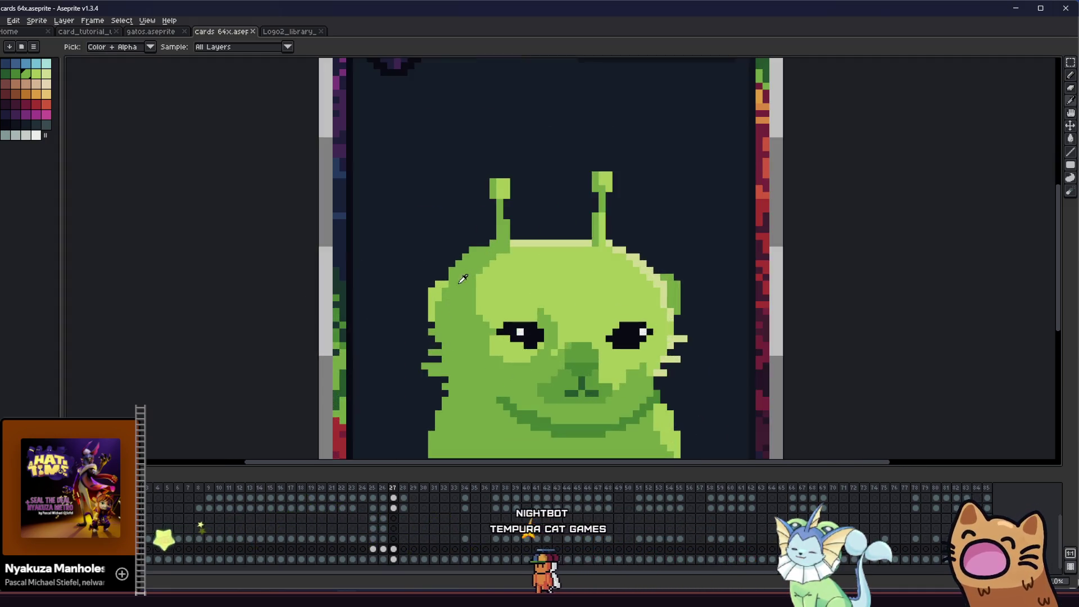
pyautogui.scroll(1, 463, 278)
# - Touch up green pixels along the alien's left edge near the whiskers, sampling colours as needed
pyautogui.press('b')
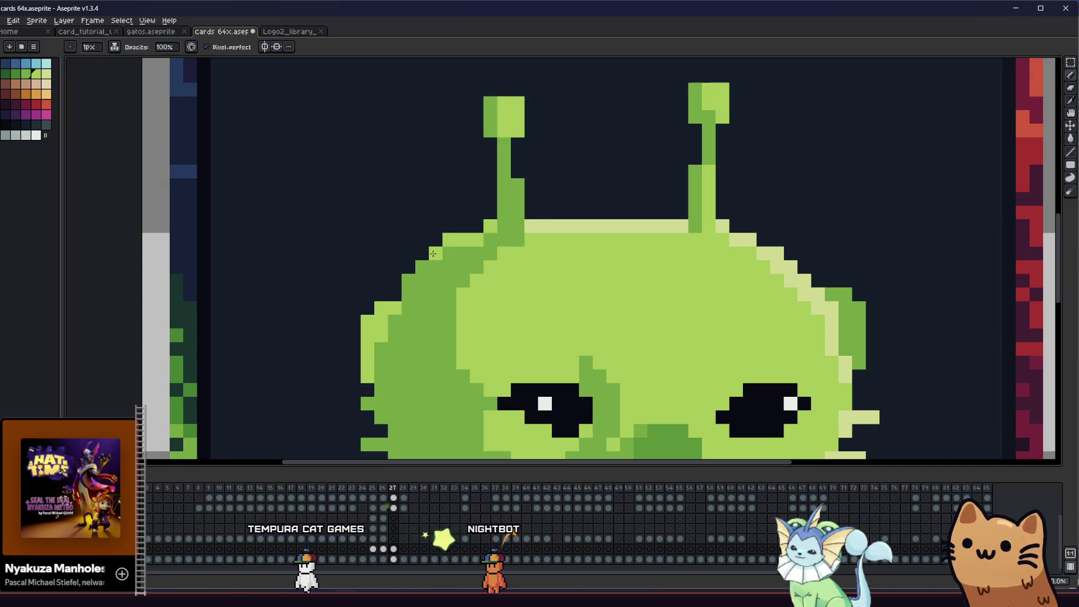
pyautogui.scroll(-4, 484, 237)
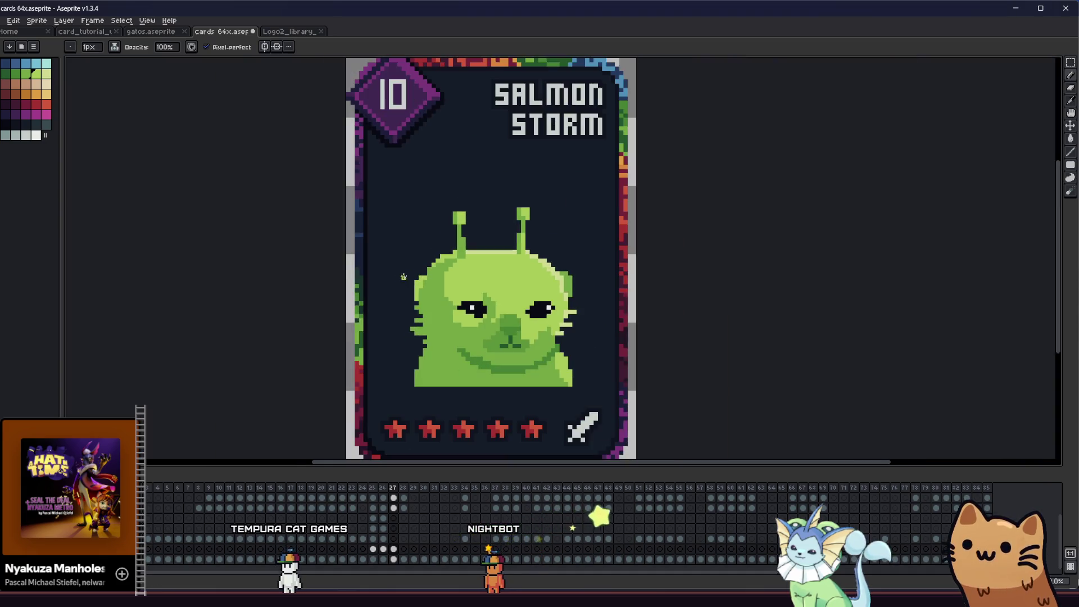
pyautogui.scroll(1, 295, 295)
pyautogui.scroll(1, 328, 279)
pyautogui.scroll(-2, 328, 278)
pyautogui.scroll(1, 330, 291)
pyautogui.scroll(2, 332, 304)
pyautogui.scroll(1, 334, 310)
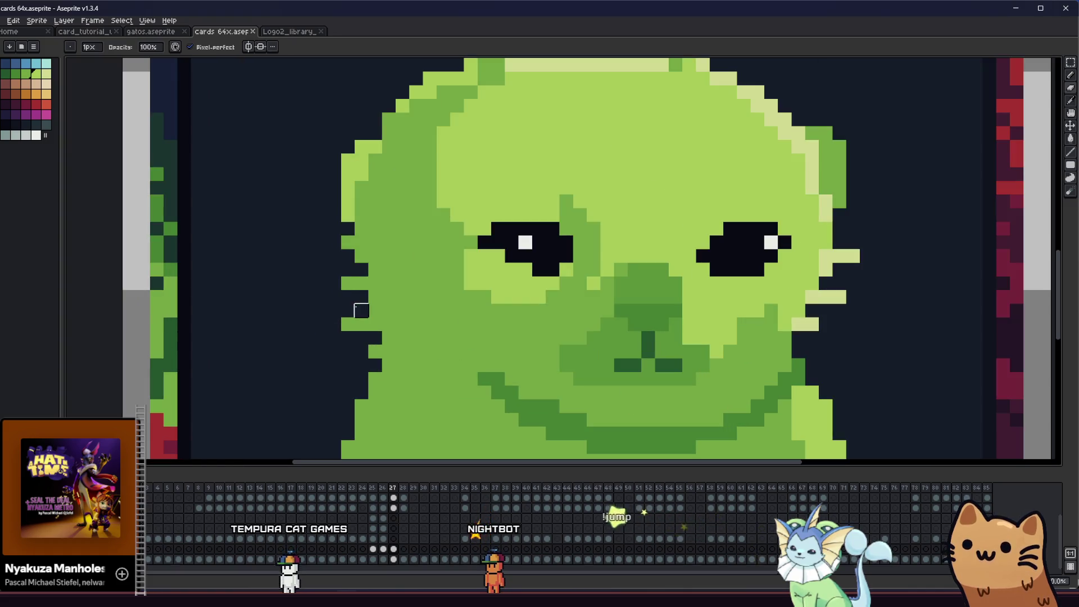
pyautogui.moveTo(347, 324); pyautogui.dragTo(357, 293)
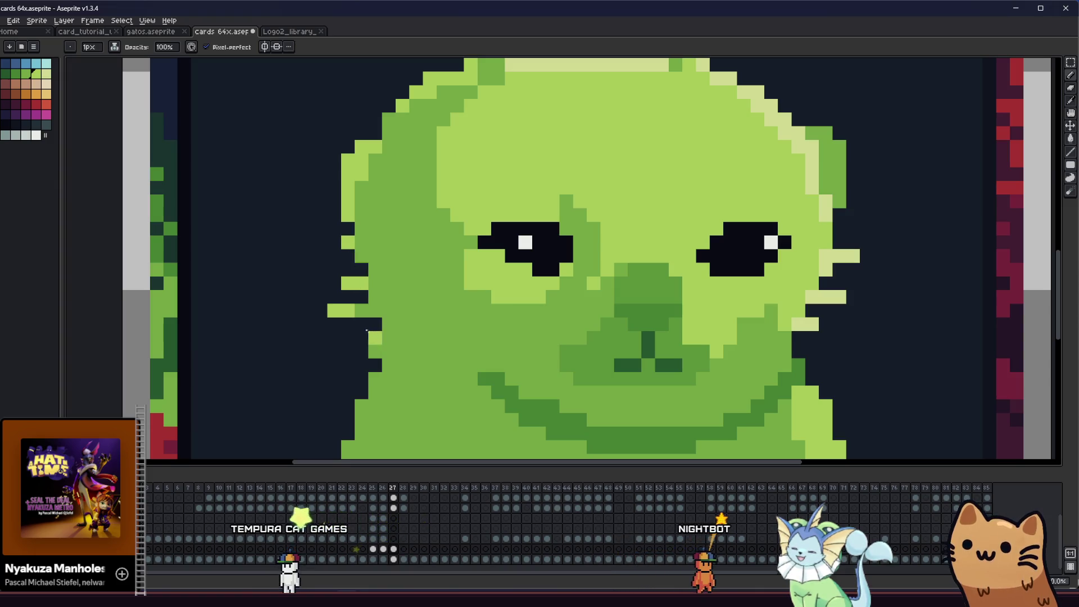
pyautogui.moveTo(372, 350); pyautogui.dragTo(366, 323)
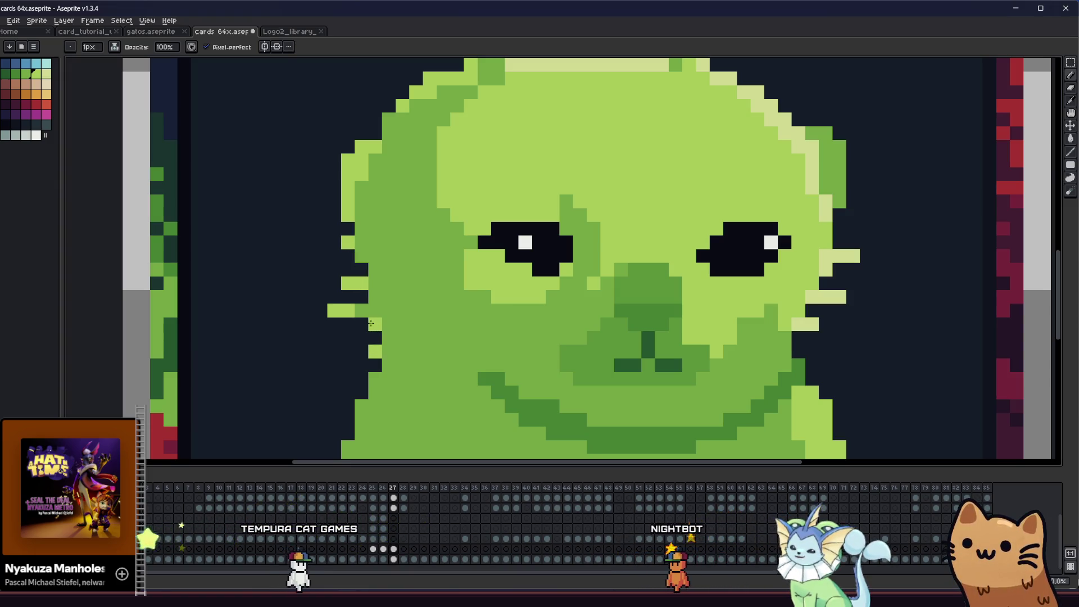
pyautogui.scroll(-3, 270, 313)
pyautogui.scroll(3, 253, 337)
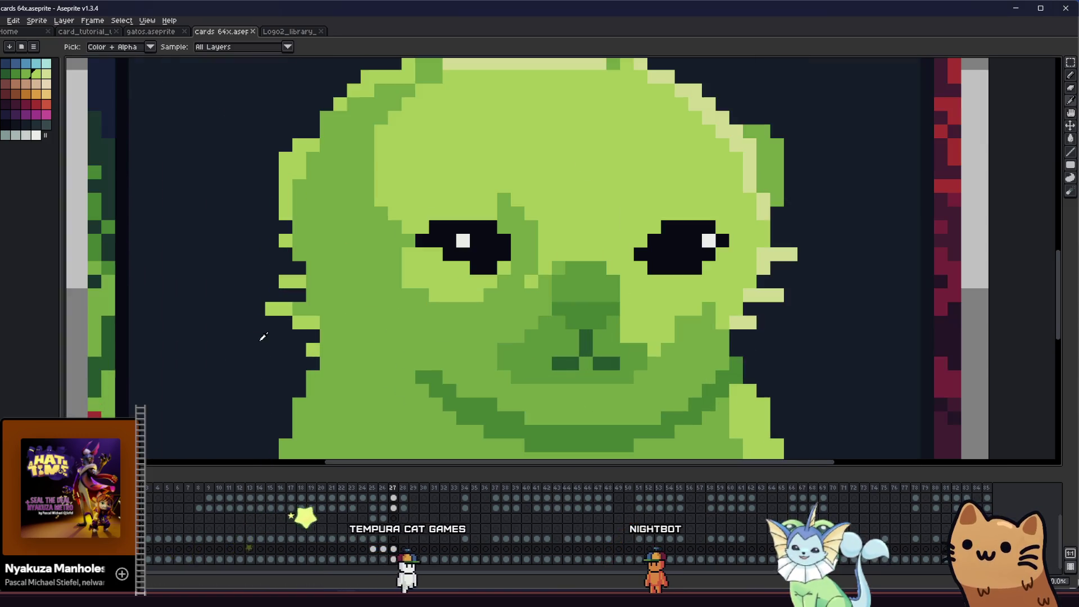
pyautogui.scroll(-3, 285, 333)
pyautogui.scroll(2, 253, 354)
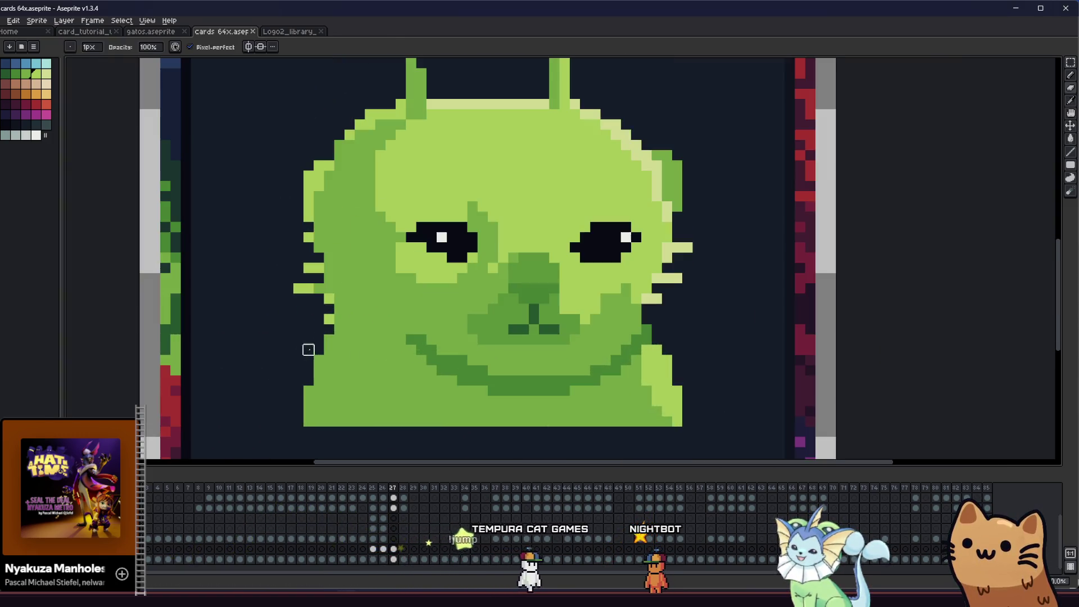
pyautogui.scroll(-2, 329, 319)
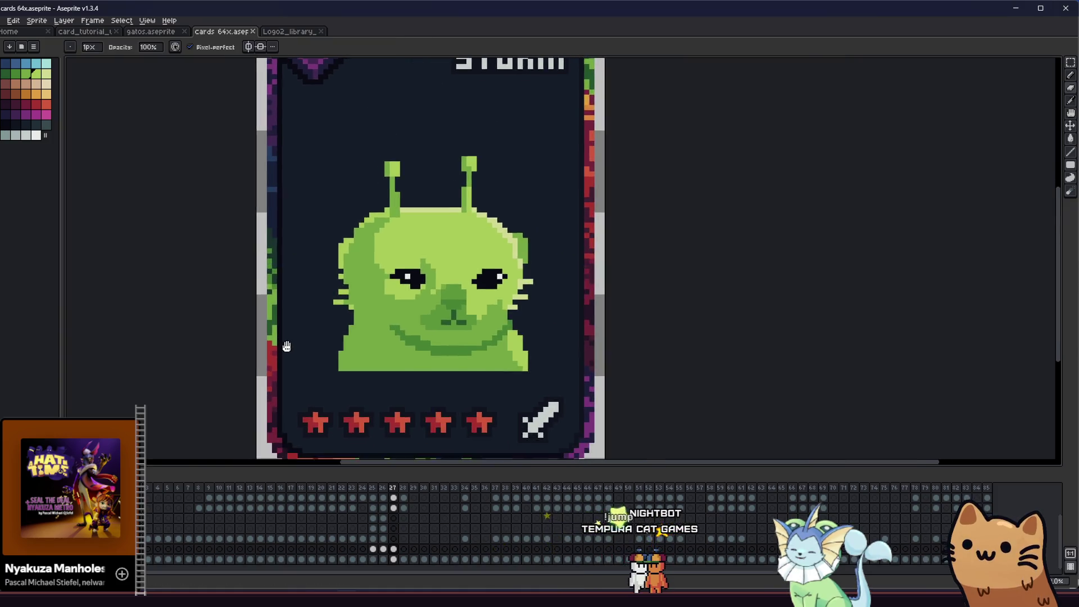
pyautogui.scroll(2, 350, 350)
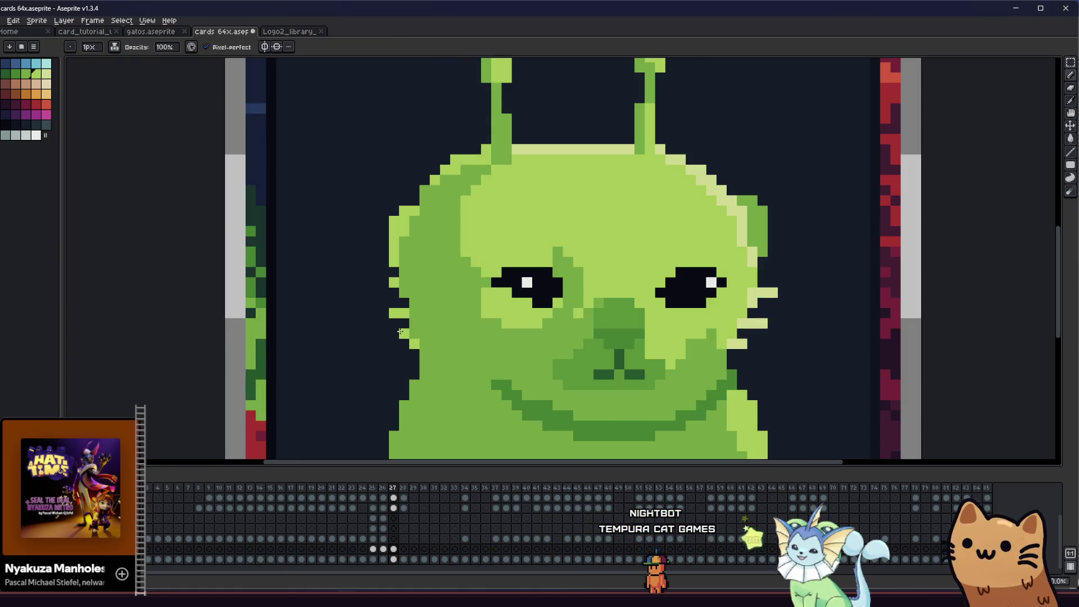
pyautogui.press('alt')
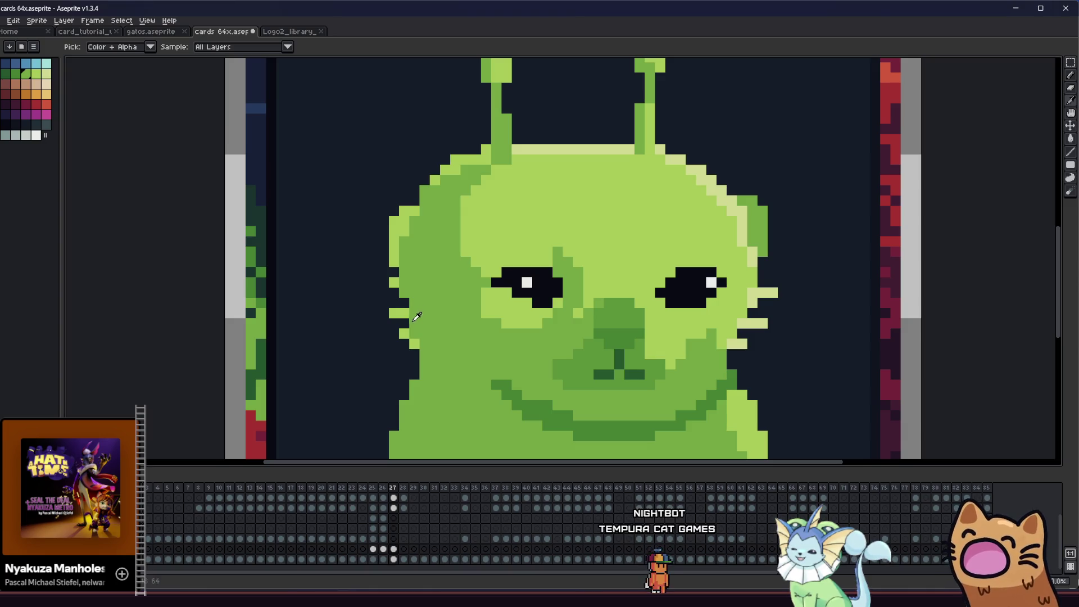
pyautogui.press('alt')
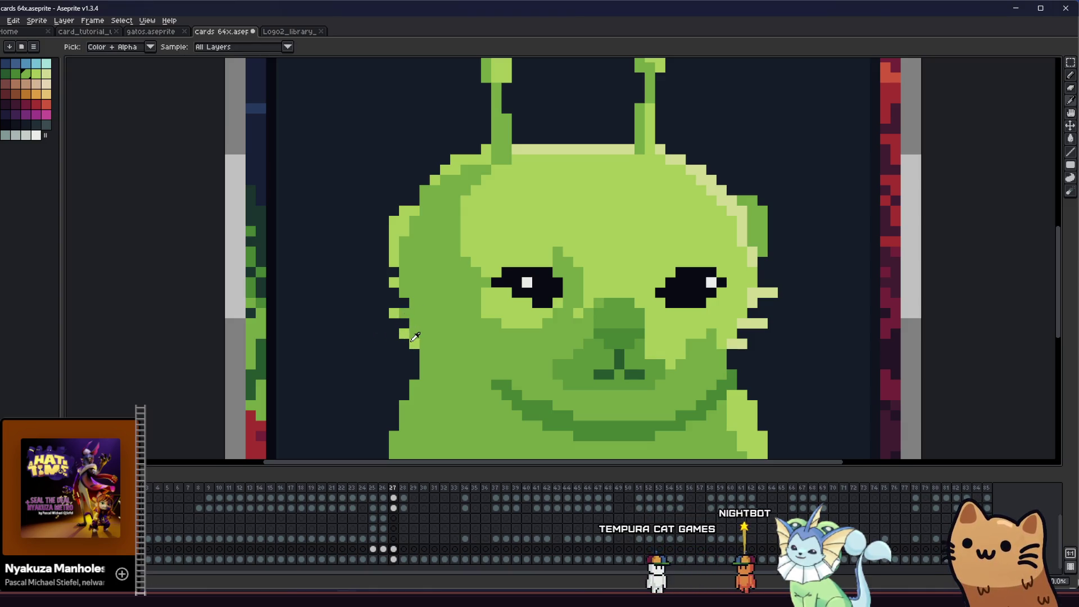
pyautogui.scroll(-2, 412, 338)
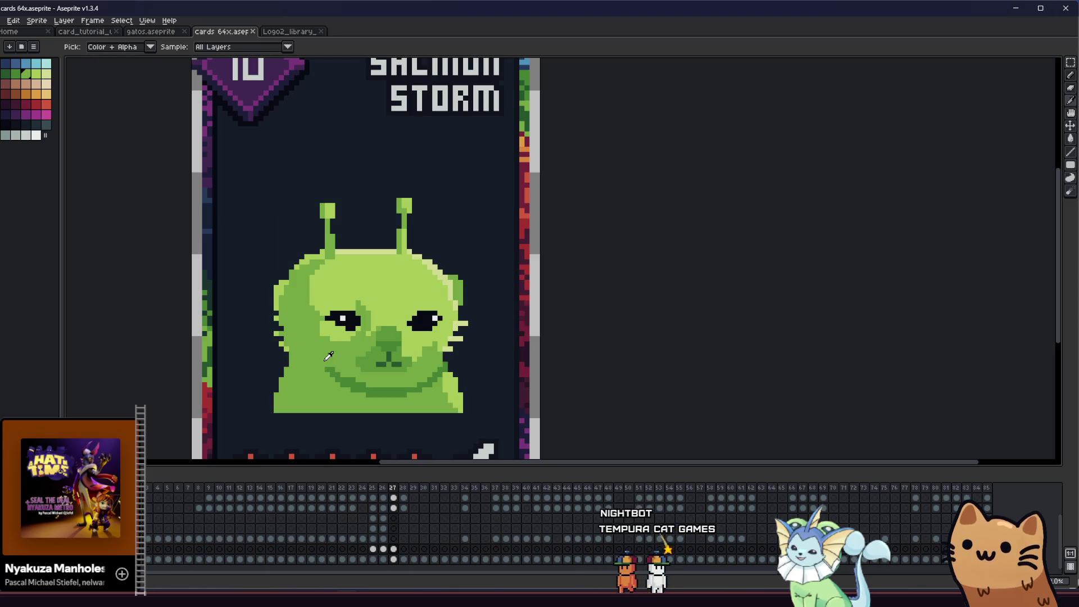
pyautogui.scroll(-1, 255, 363)
pyautogui.scroll(2, 536, 358)
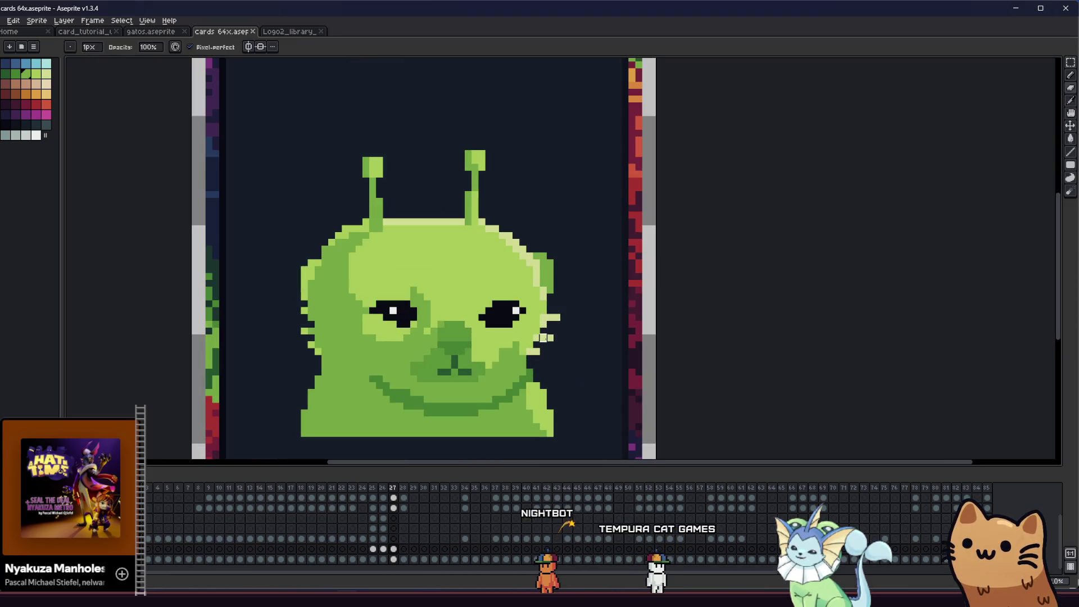
pyautogui.scroll(-2, 482, 385)
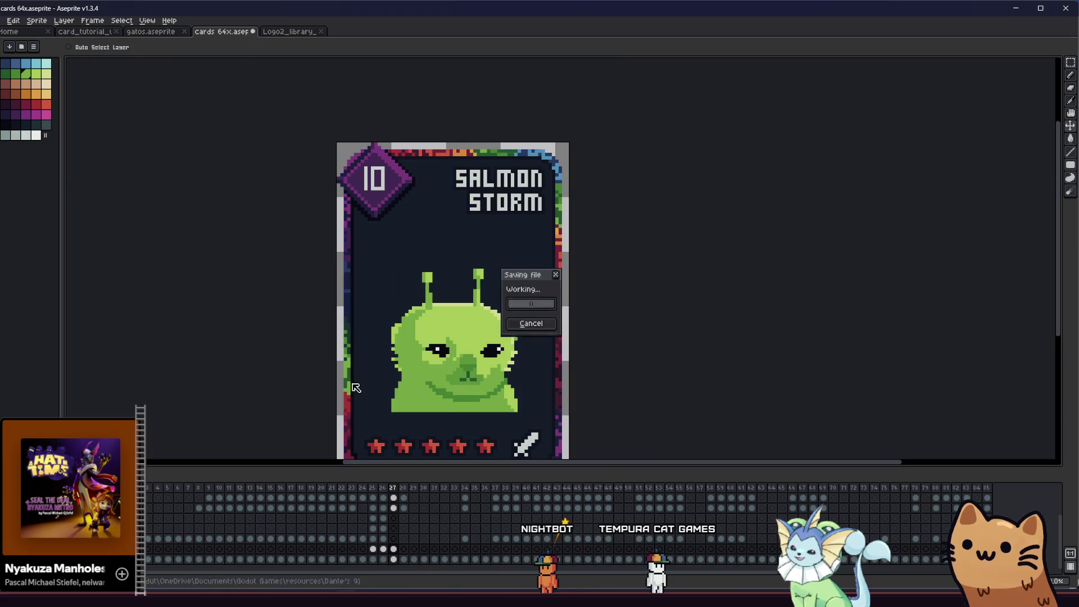
# - Recolour the mouth corner and lighten the dark mouth line on the right with sampled light green
pyautogui.moveTo(342, 364); pyautogui.dragTo(157, 364)
pyautogui.scroll(1, 262, 365)
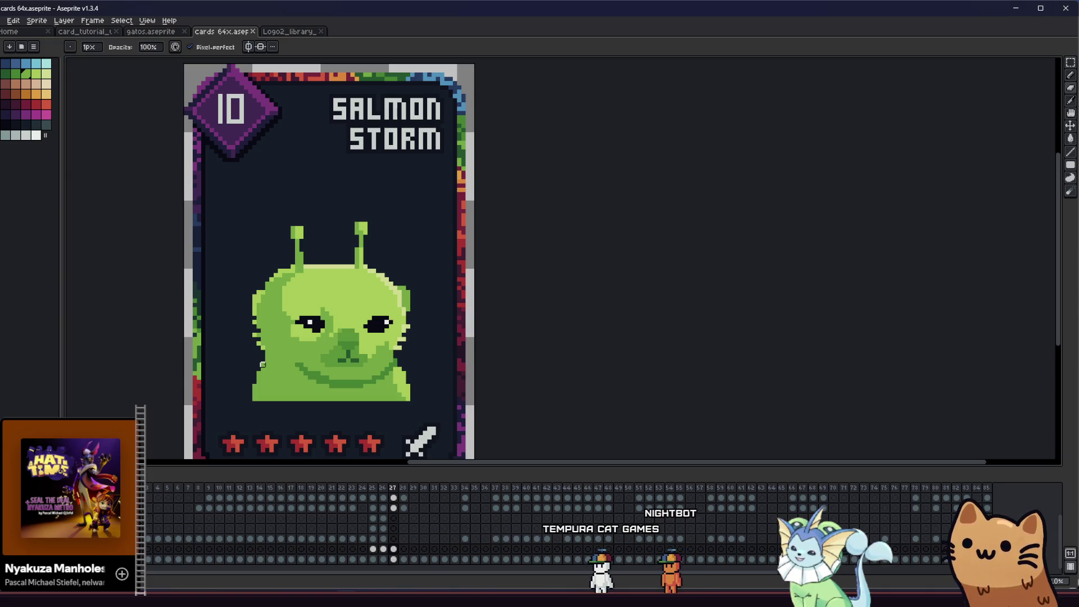
pyautogui.scroll(2, 309, 369)
pyautogui.scroll(2, 326, 377)
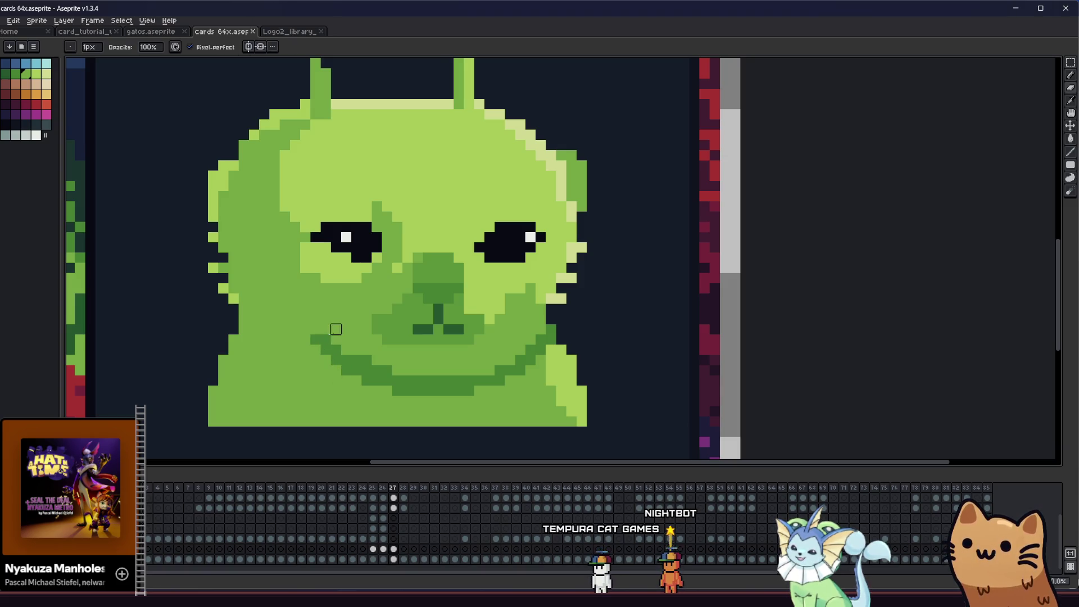
pyautogui.moveTo(391, 373); pyautogui.dragTo(385, 380)
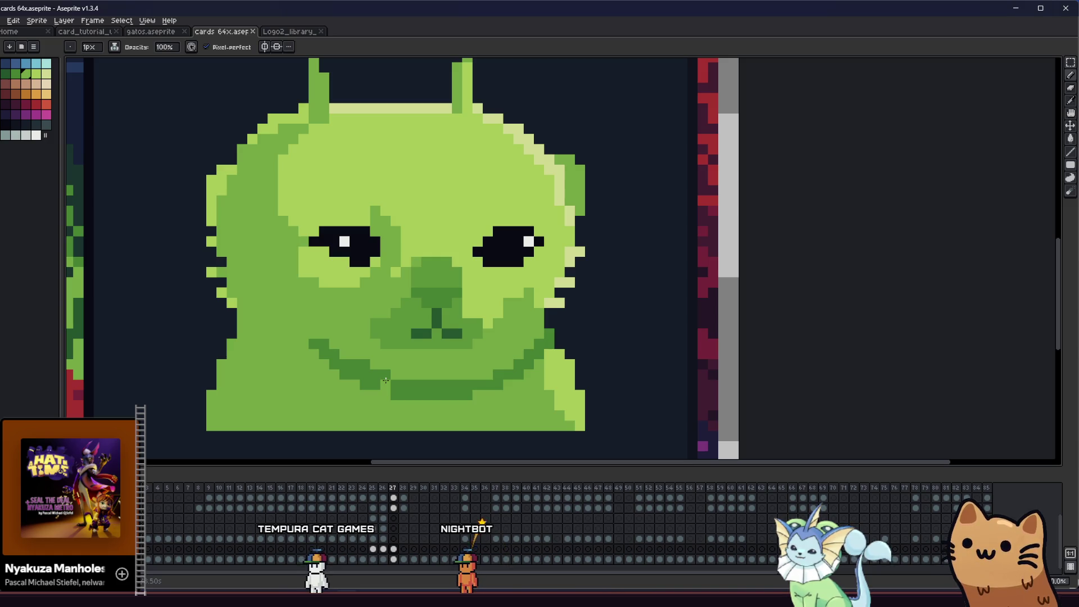
pyautogui.press('i')
pyautogui.scroll(1, 390, 375)
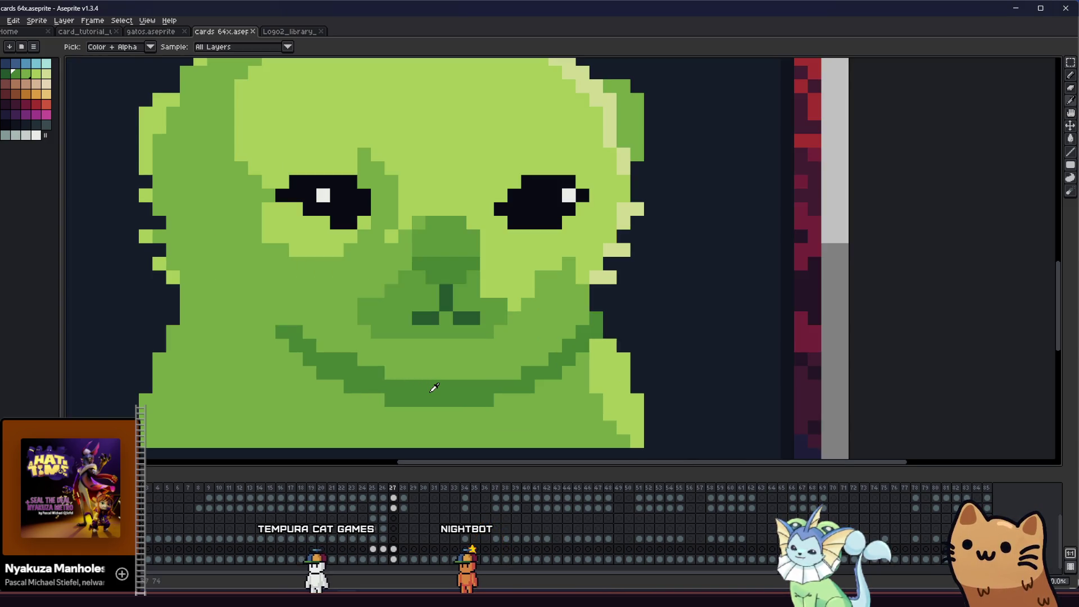
pyautogui.press('b')
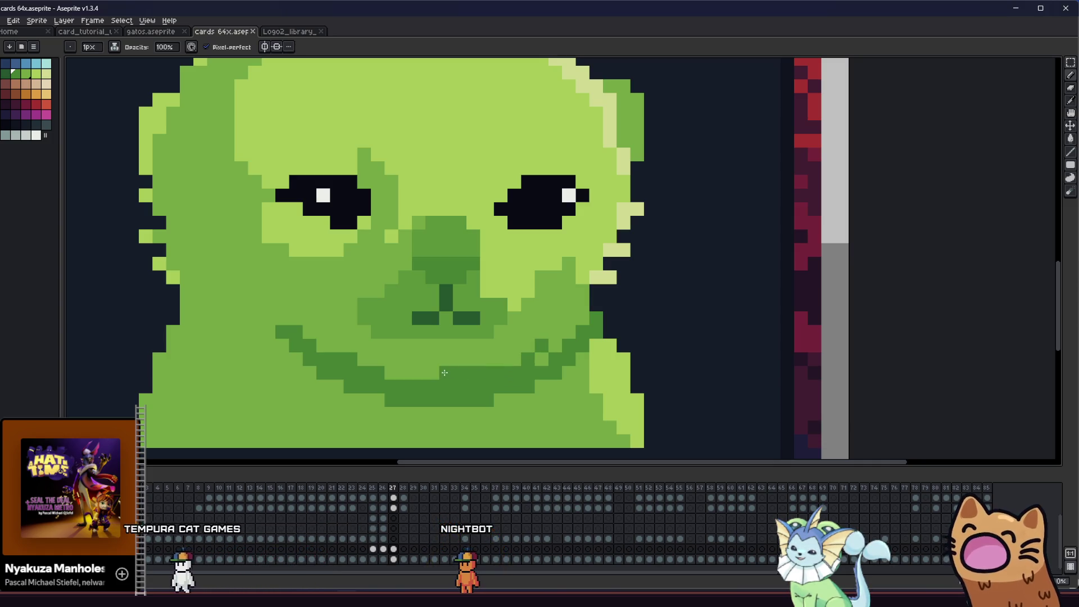
pyautogui.keyDown('alt'); pyautogui.click(563, 315); pyautogui.keyUp('alt')
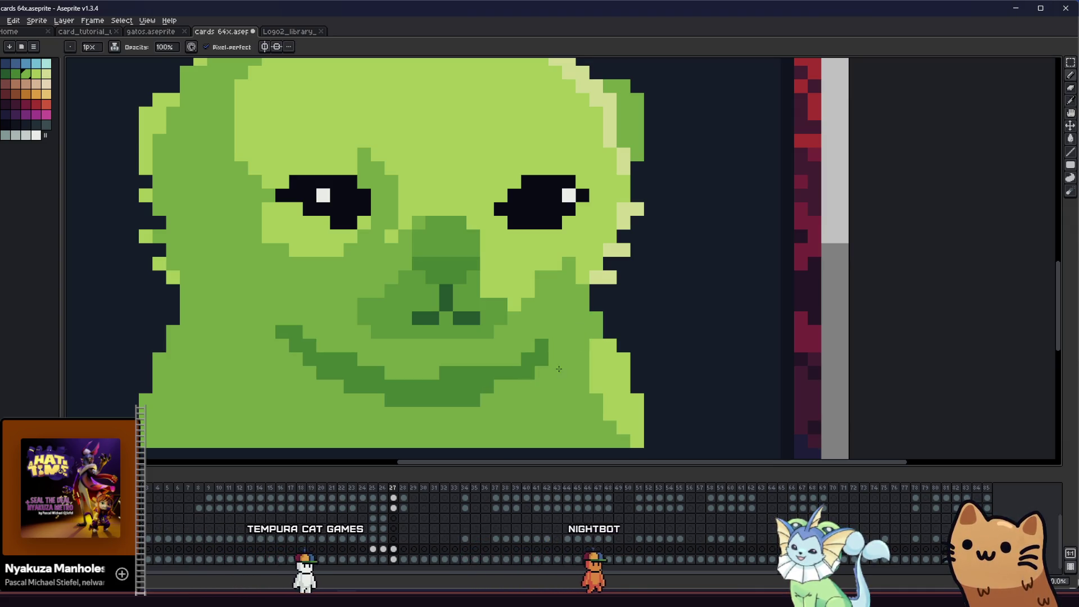
pyautogui.moveTo(406, 401); pyautogui.dragTo(478, 401)
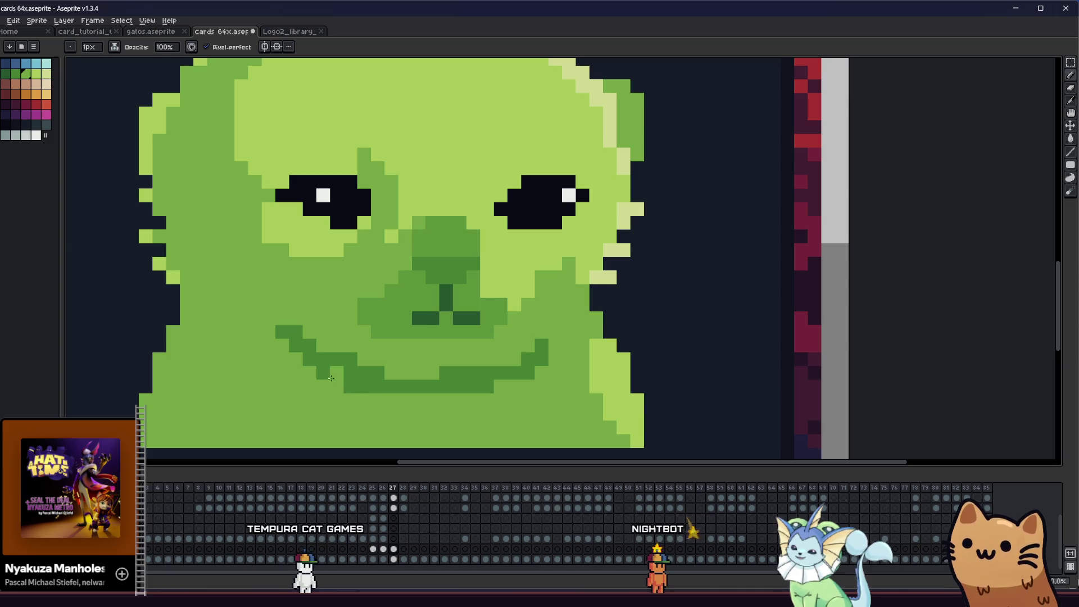
pyautogui.press('alt')
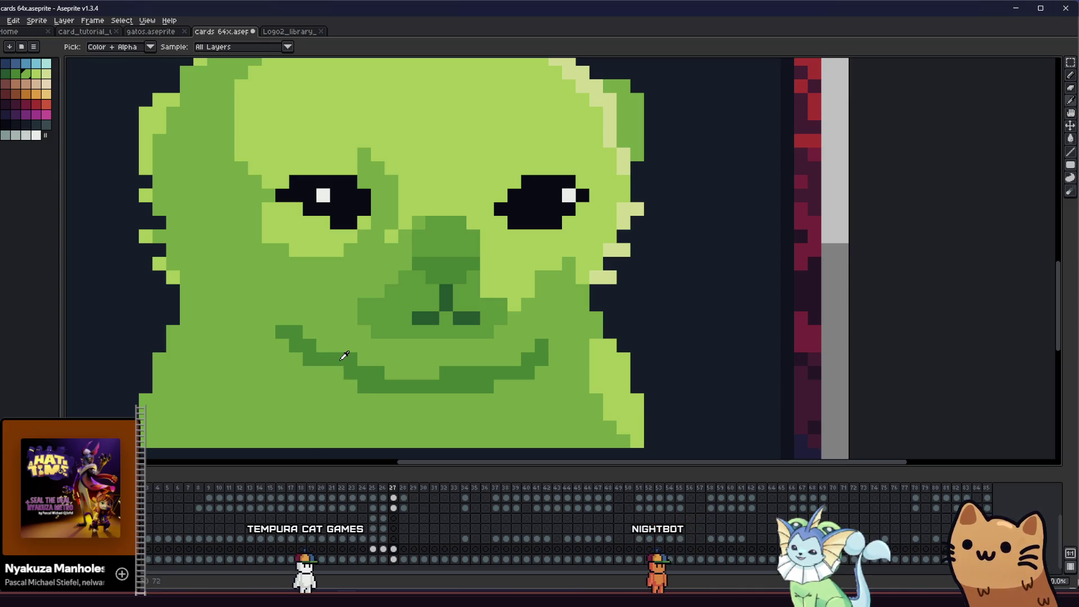
pyautogui.scroll(-2, 340, 369)
pyautogui.scroll(1, 362, 367)
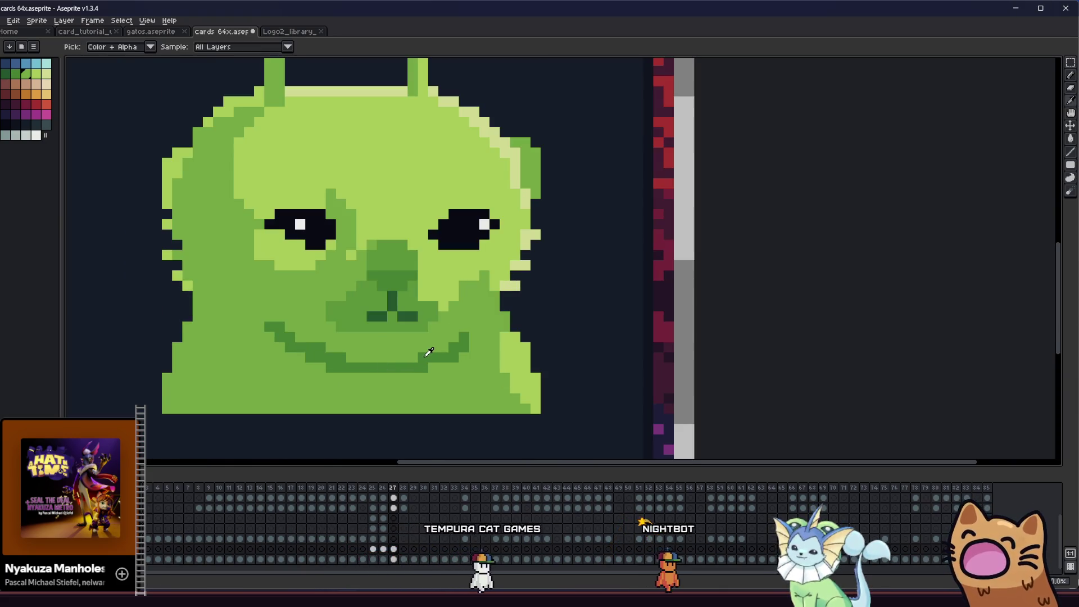
pyautogui.scroll(-3, 412, 358)
pyautogui.scroll(-2, 391, 377)
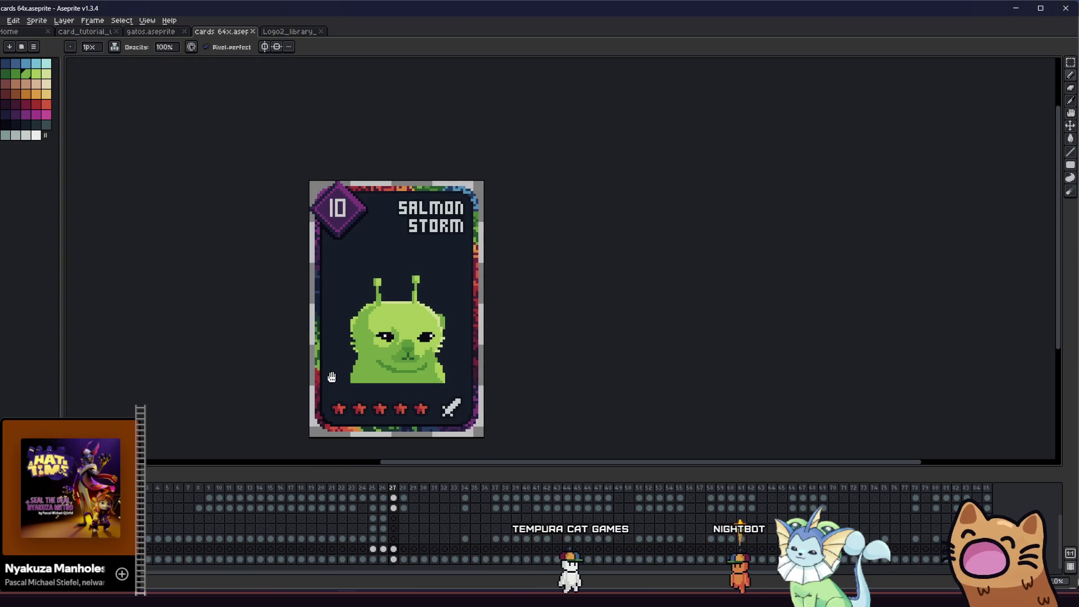
pyautogui.scroll(1, 333, 377)
pyautogui.scroll(2, 437, 356)
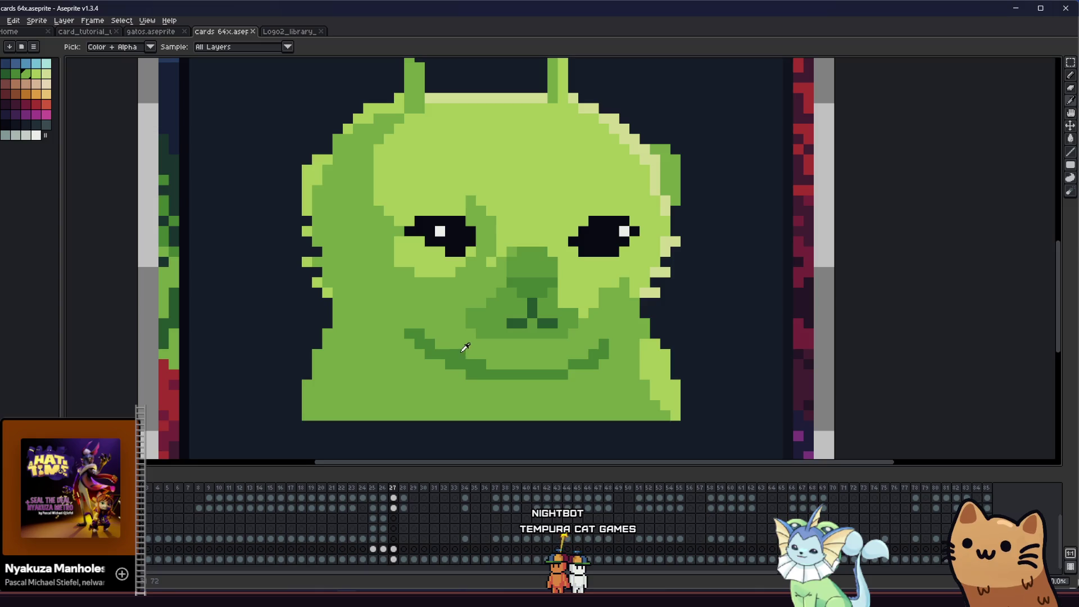
pyautogui.keyDown('alt'); pyautogui.click(476, 343); pyautogui.keyUp('alt')
pyautogui.moveTo(478, 361); pyautogui.dragTo(446, 354)
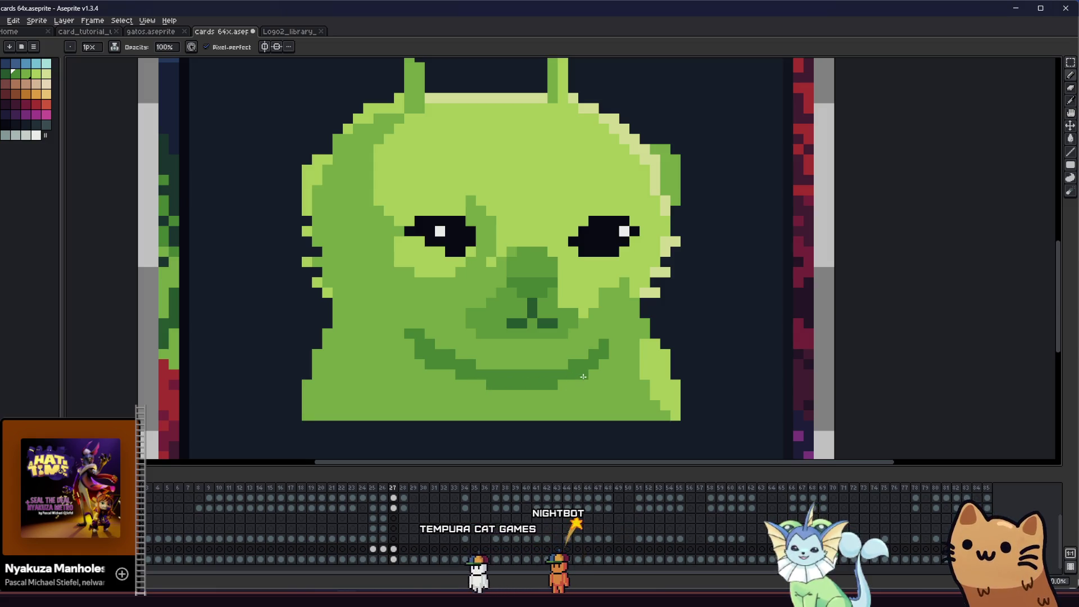
pyautogui.scroll(1, 435, 382)
pyautogui.scroll(-2, 435, 382)
pyautogui.scroll(-1, 405, 381)
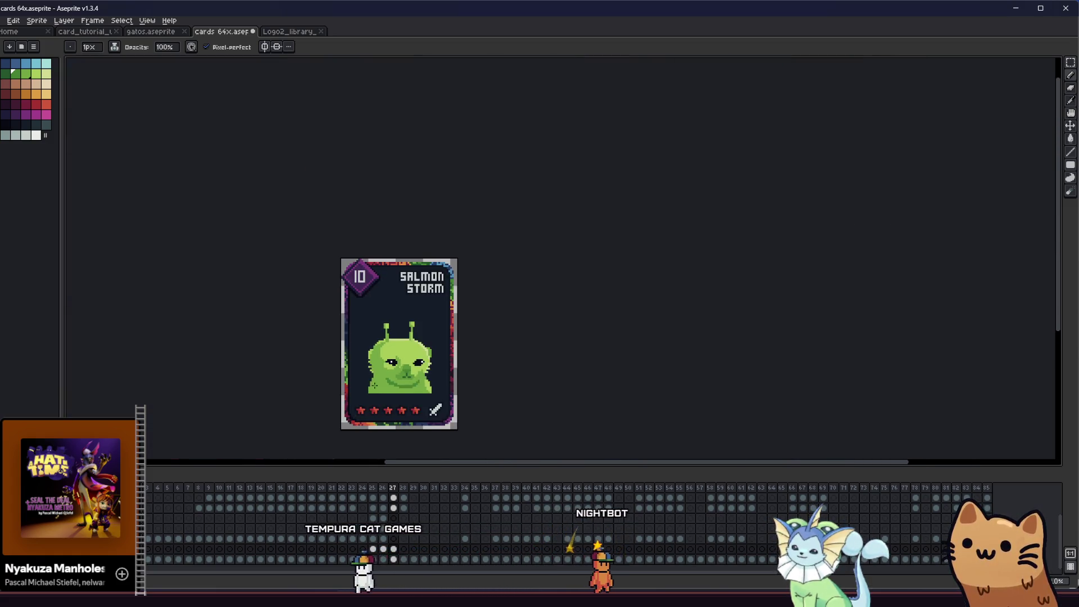
# - Sample a darker green from the face and darken the lower part of the nose
pyautogui.moveTo(345, 383); pyautogui.dragTo(350, 380)
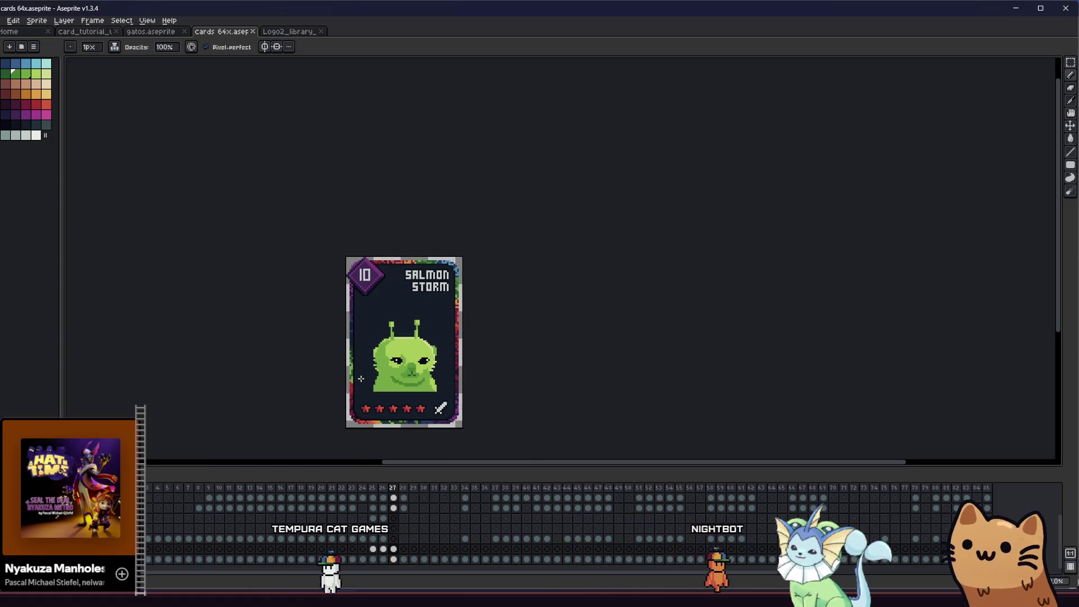
pyautogui.scroll(5, 418, 370)
pyautogui.press('alt')
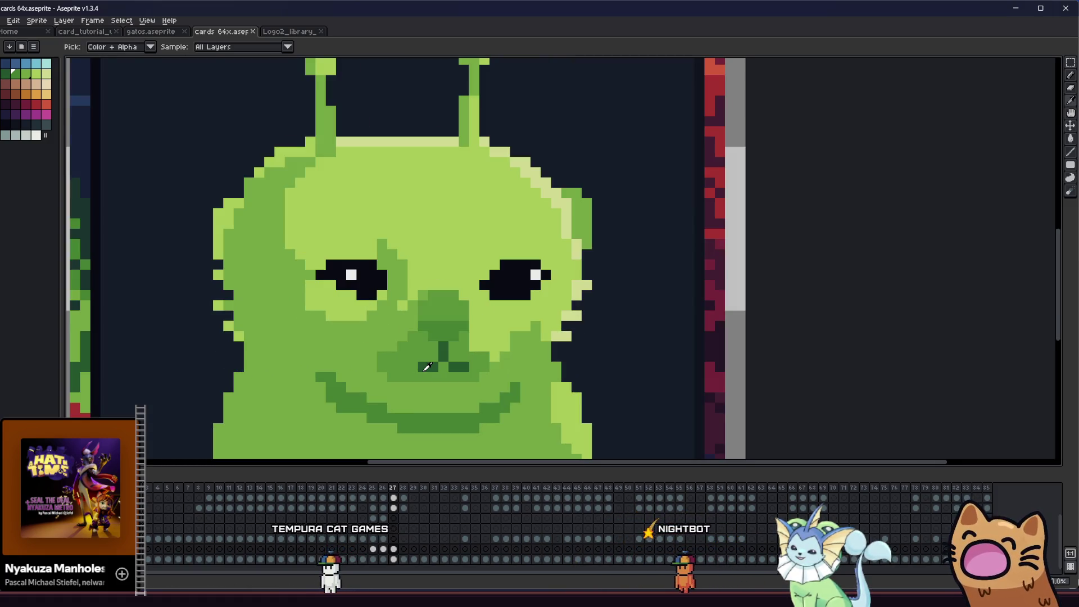
pyautogui.scroll(1, 426, 345)
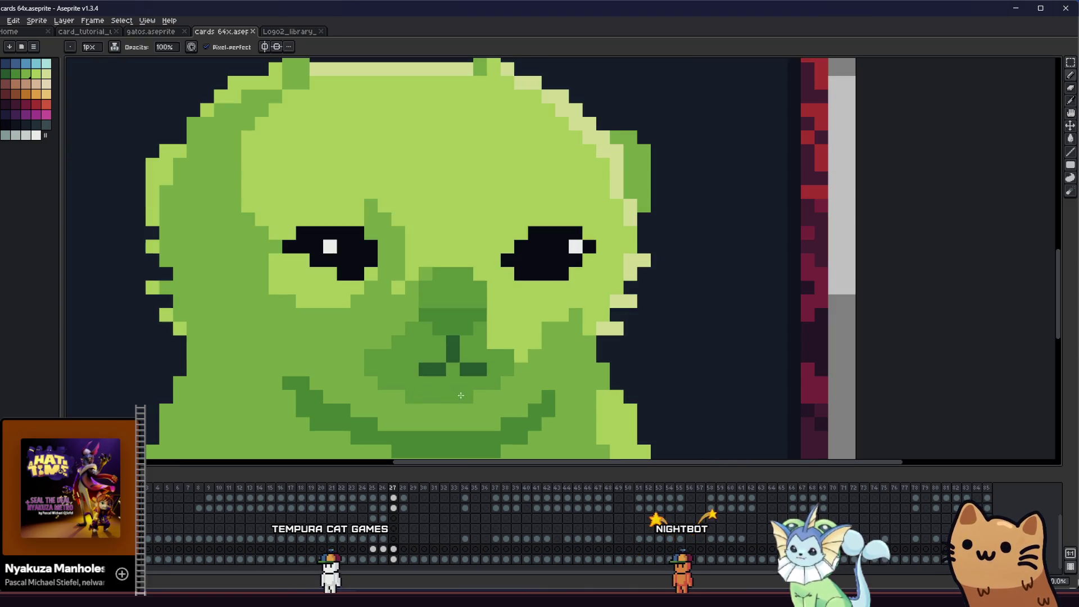
pyautogui.scroll(-3, 477, 396)
pyautogui.scroll(1, 337, 385)
pyautogui.scroll(-2, 312, 388)
pyautogui.moveTo(312, 388); pyautogui.dragTo(339, 372)
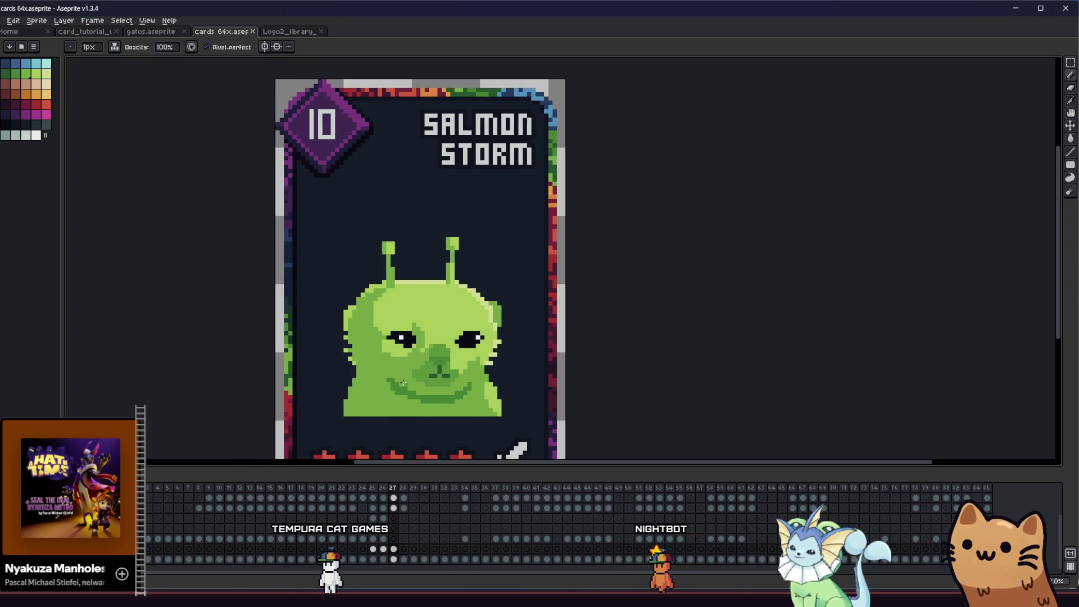
pyautogui.scroll(1, 412, 377)
pyautogui.scroll(2, 430, 360)
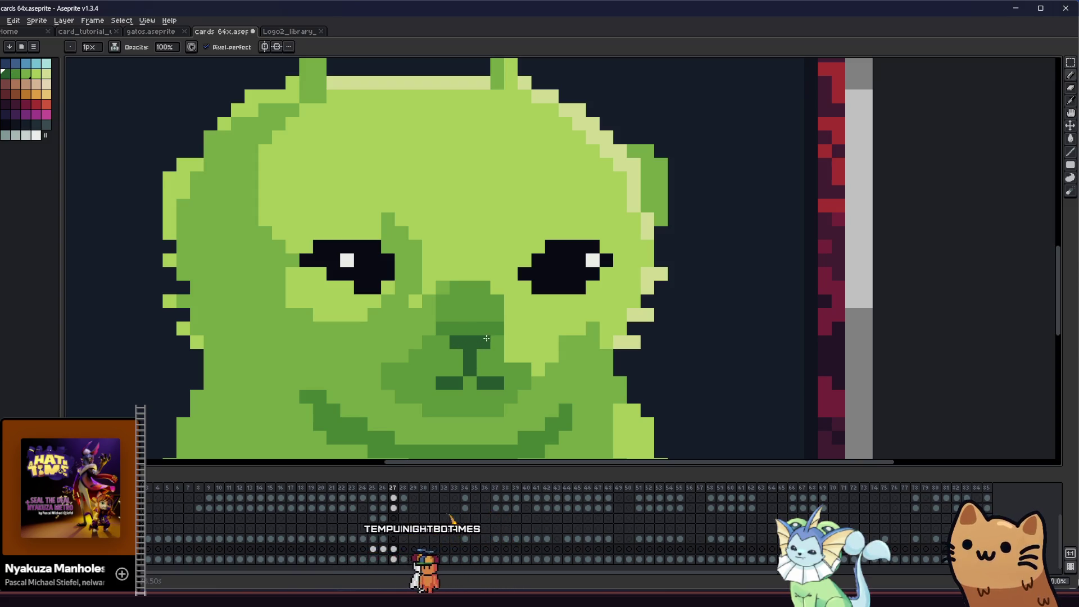
pyautogui.press('alt')
pyautogui.click(348, 420)
pyautogui.moveTo(496, 302); pyautogui.dragTo(445, 301)
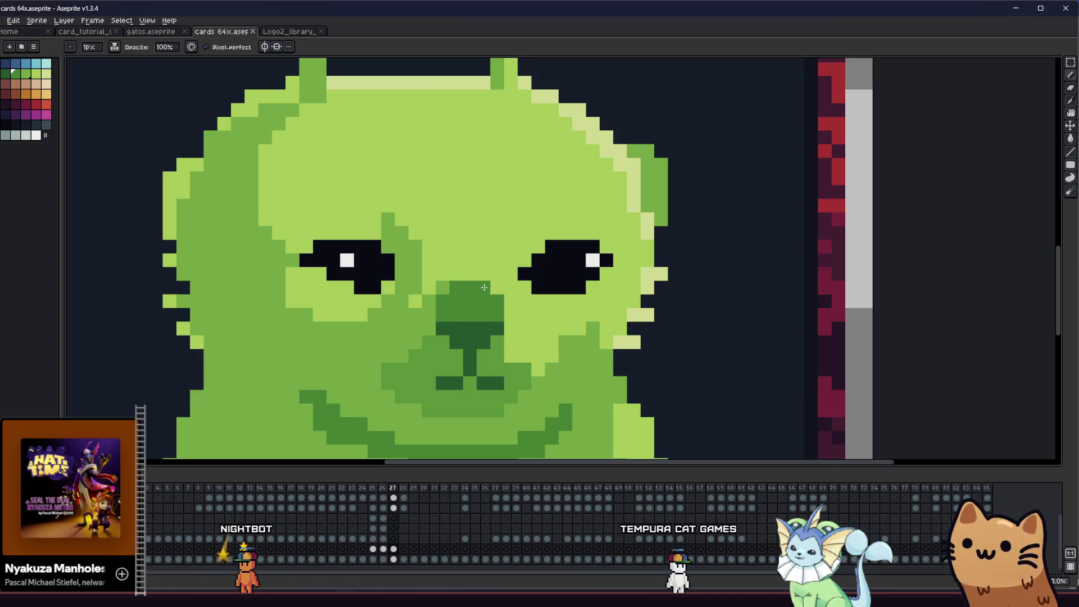
pyautogui.press('alt')
pyautogui.keyDown('alt'); pyautogui.click(432, 362); pyautogui.keyUp('alt')
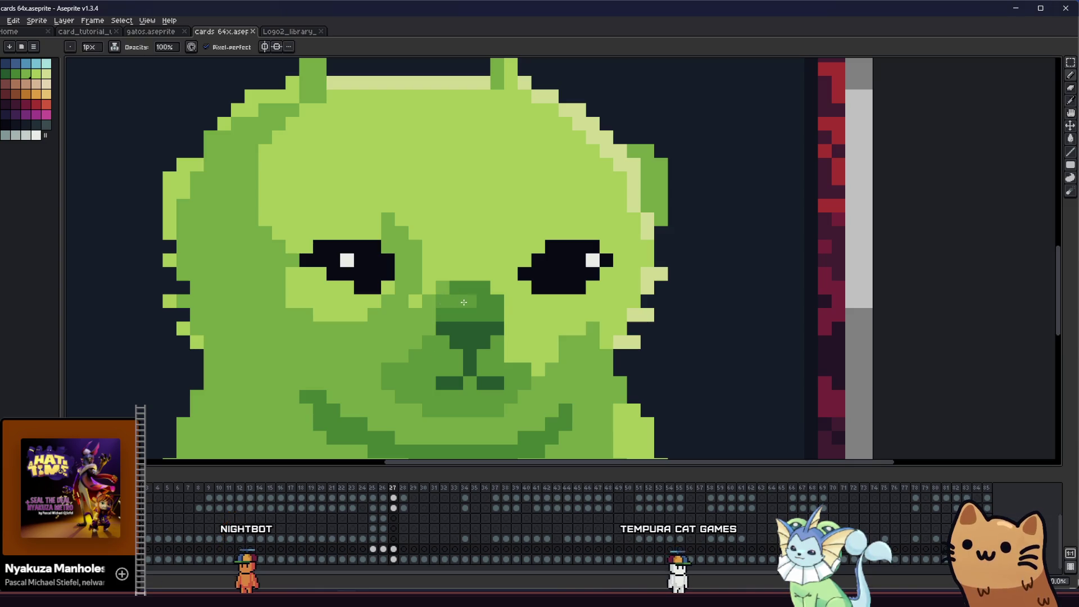
pyautogui.scroll(-5, 457, 286)
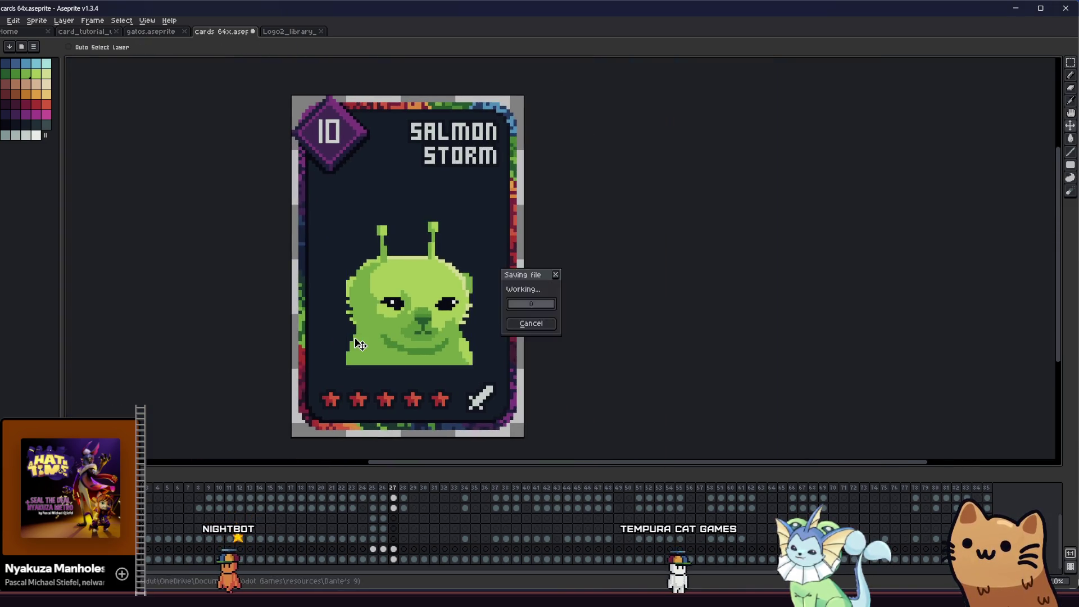
pyautogui.scroll(2, 355, 337)
pyautogui.scroll(1, 354, 337)
pyautogui.scroll(1, 371, 333)
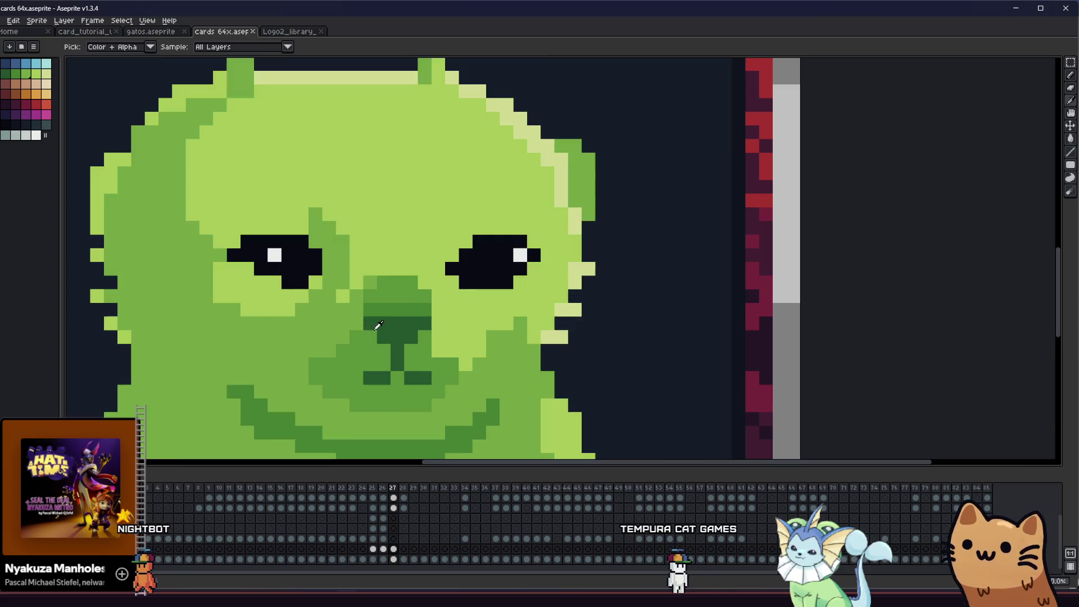
# - Shade the nose darker green and place extra dark pixels on the face, then review the card
pyautogui.moveTo(409, 284); pyautogui.dragTo(428, 296)
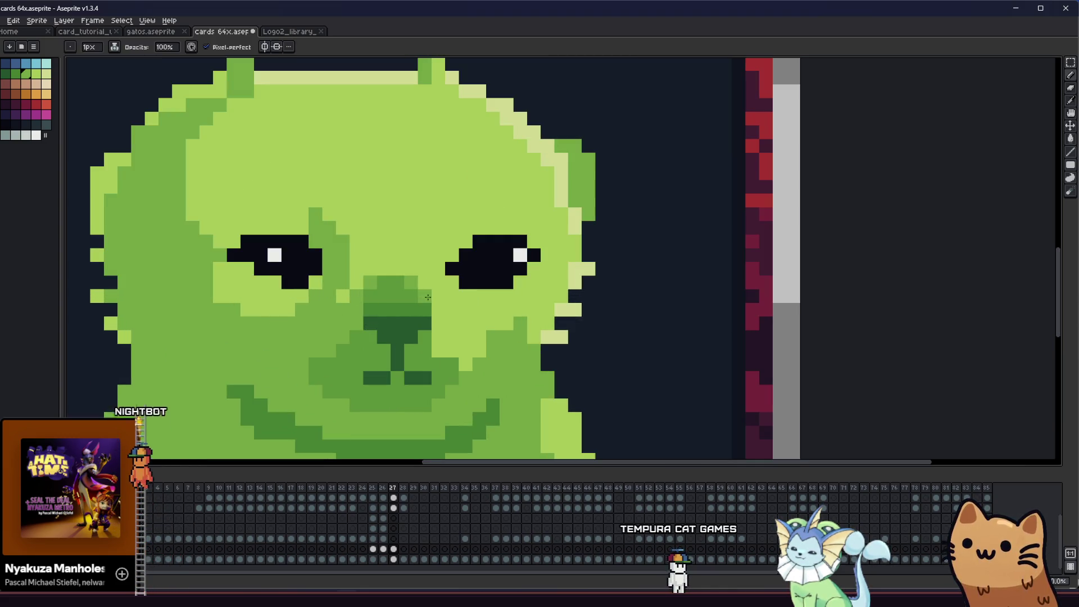
pyautogui.scroll(-1, 416, 298)
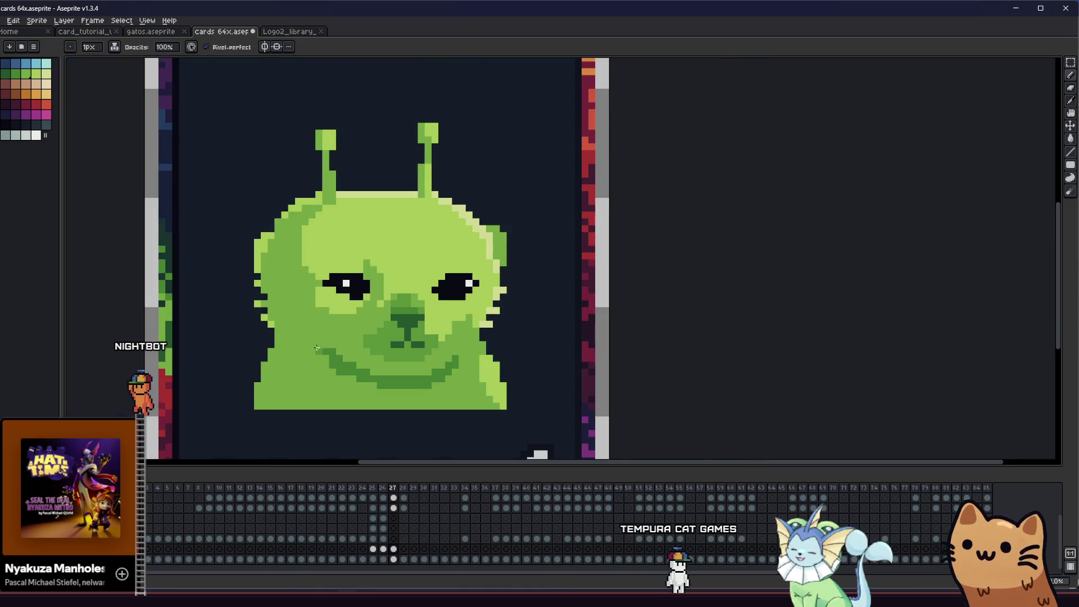
pyautogui.scroll(-1, 421, 331)
pyautogui.scroll(-1, 260, 383)
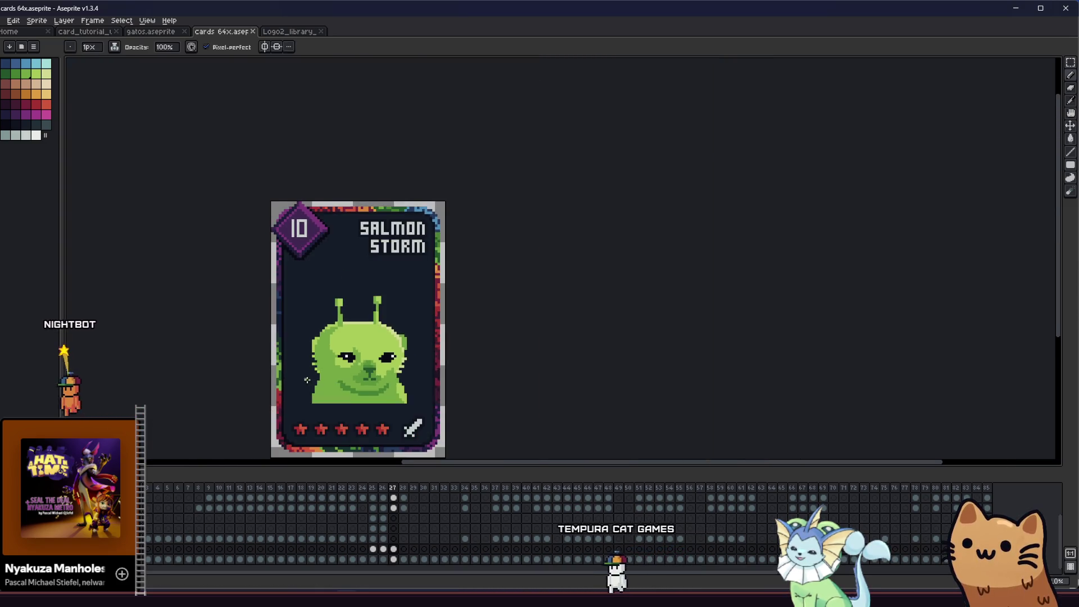
pyautogui.scroll(-1, 270, 375)
pyautogui.scroll(1, 354, 354)
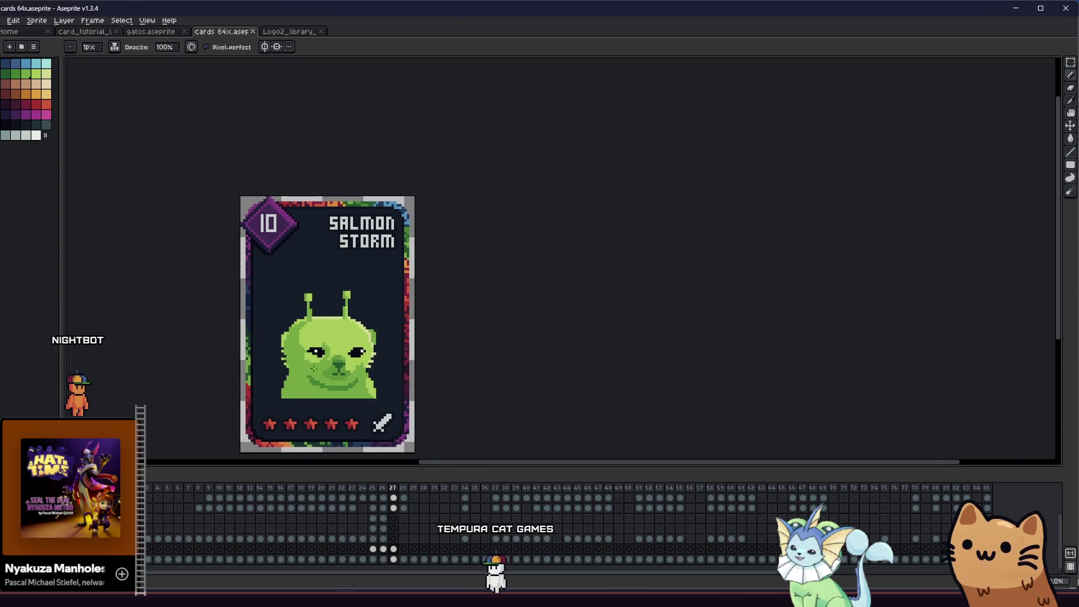
pyautogui.scroll(3, 365, 350)
pyautogui.keyDown('alt'); pyautogui.click(330, 356); pyautogui.keyUp('alt')
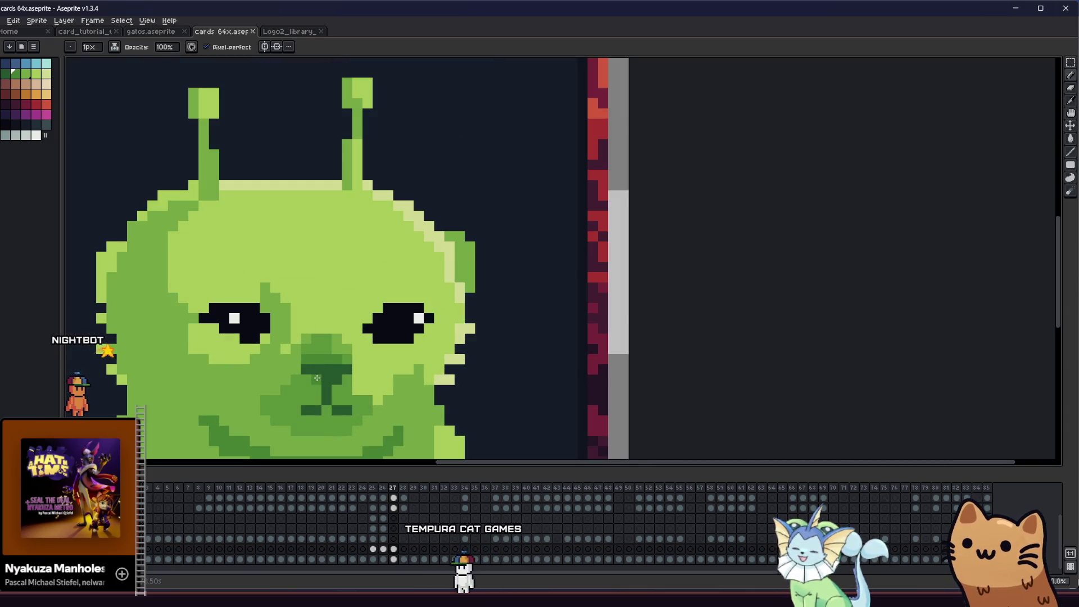
pyautogui.scroll(-2, 343, 371)
pyautogui.scroll(-1, 329, 376)
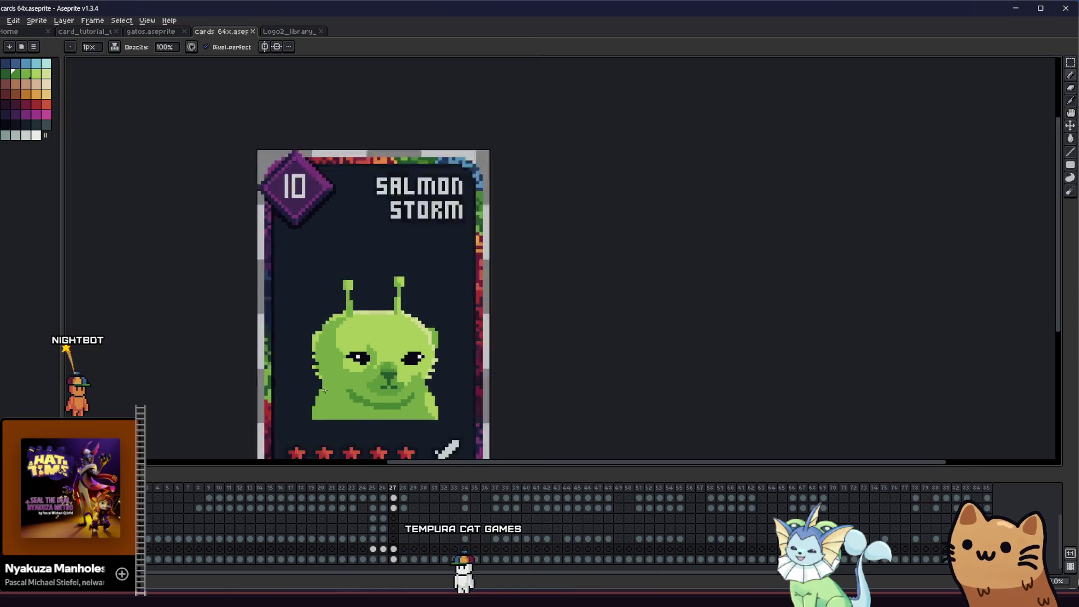
pyautogui.scroll(-2, 312, 384)
pyautogui.scroll(2, 307, 386)
pyautogui.scroll(1, 337, 363)
pyautogui.press('alt')
pyautogui.scroll(2, 385, 320)
pyautogui.click(417, 320)
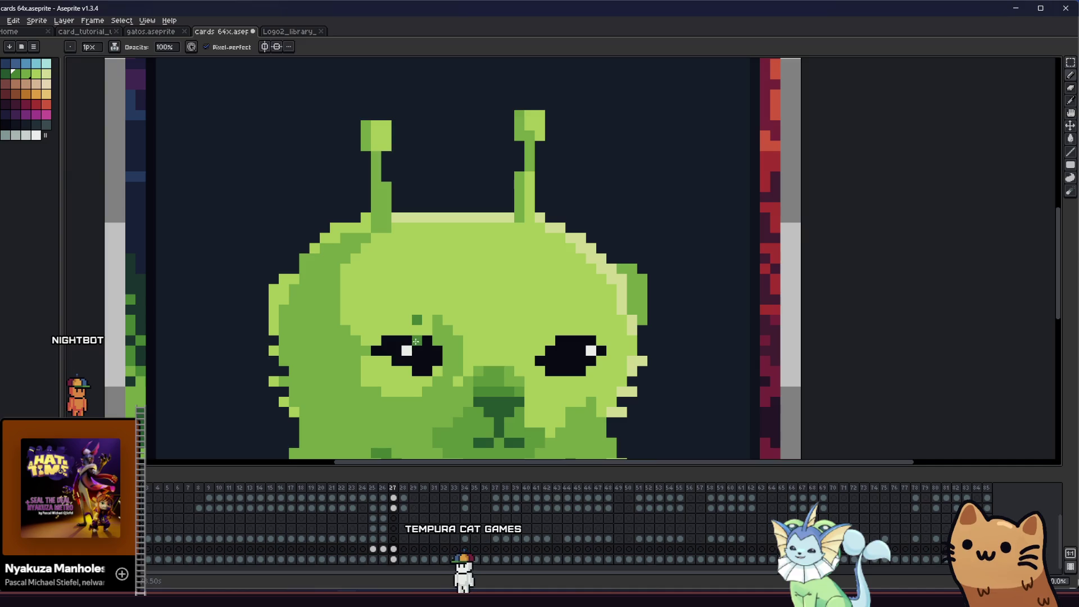
pyautogui.scroll(-1, 388, 346)
pyautogui.scroll(-1, 337, 354)
pyautogui.press('alt')
pyautogui.scroll(1, 219, 362)
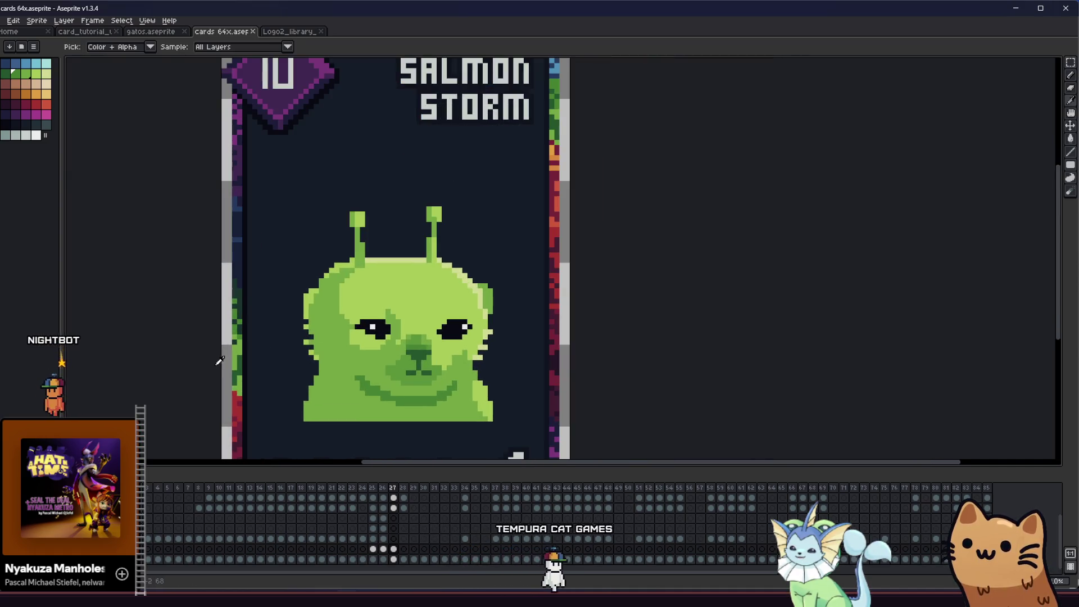
pyautogui.scroll(-1, 242, 347)
pyautogui.scroll(1, 295, 358)
pyautogui.scroll(2, 375, 367)
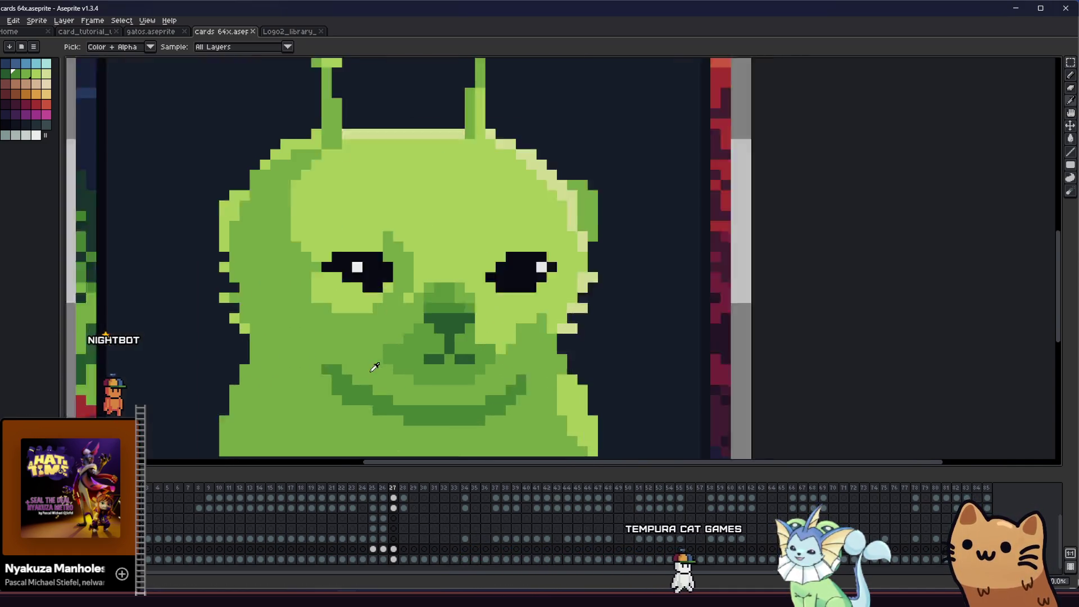
pyautogui.scroll(1, 375, 367)
pyautogui.press('g')
pyautogui.scroll(-2, 296, 394)
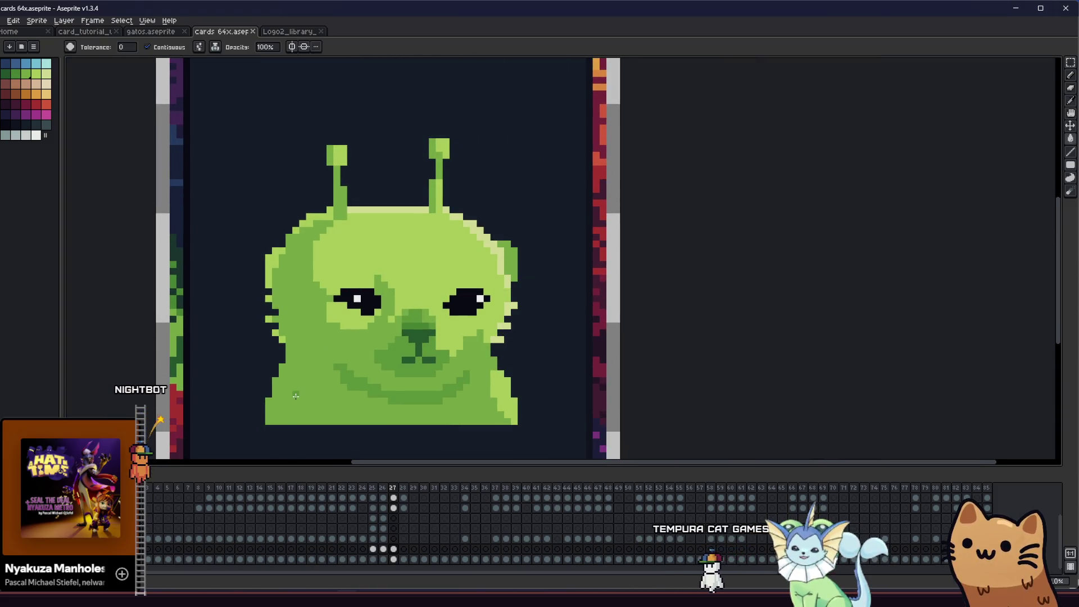
pyautogui.scroll(-2, 295, 394)
pyautogui.scroll(-1, 295, 395)
pyautogui.moveTo(266, 394)
pyautogui.mouseDown()
pyautogui.moveTo(310, 378)
pyautogui.moveTo(260, 372)
pyautogui.mouseUp()
pyautogui.scroll(1, 305, 377)
pyautogui.scroll(1, 300, 376)
pyautogui.scroll(1, 280, 375)
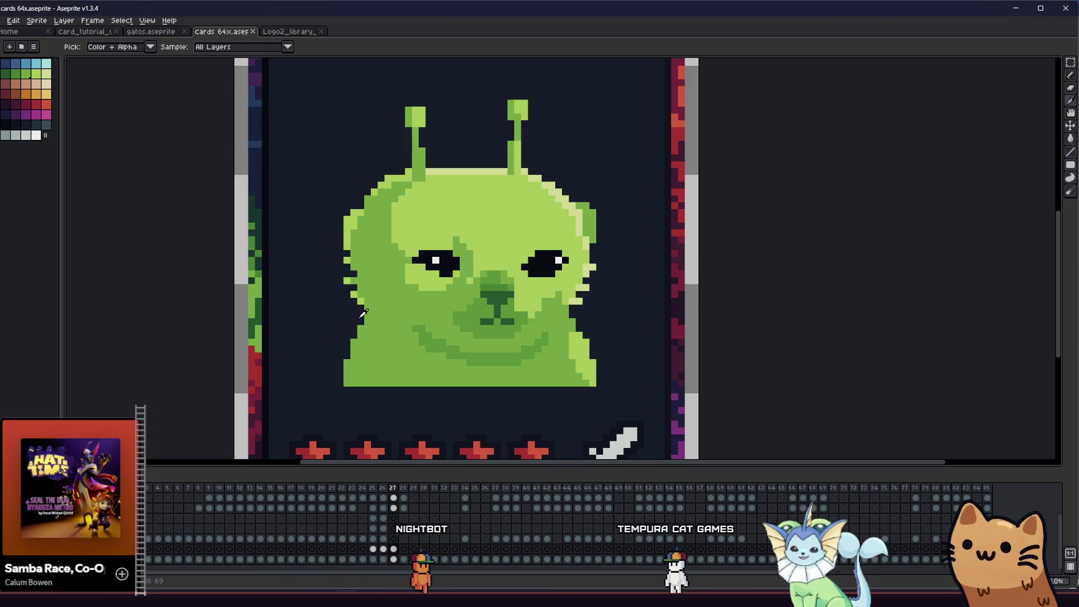
# - Draw dark pixels along the face's left edge to sharpen its outline and check the whole card
pyautogui.press('b')
pyautogui.moveTo(346, 362); pyautogui.dragTo(369, 304)
pyautogui.press('i')
pyautogui.press('b')
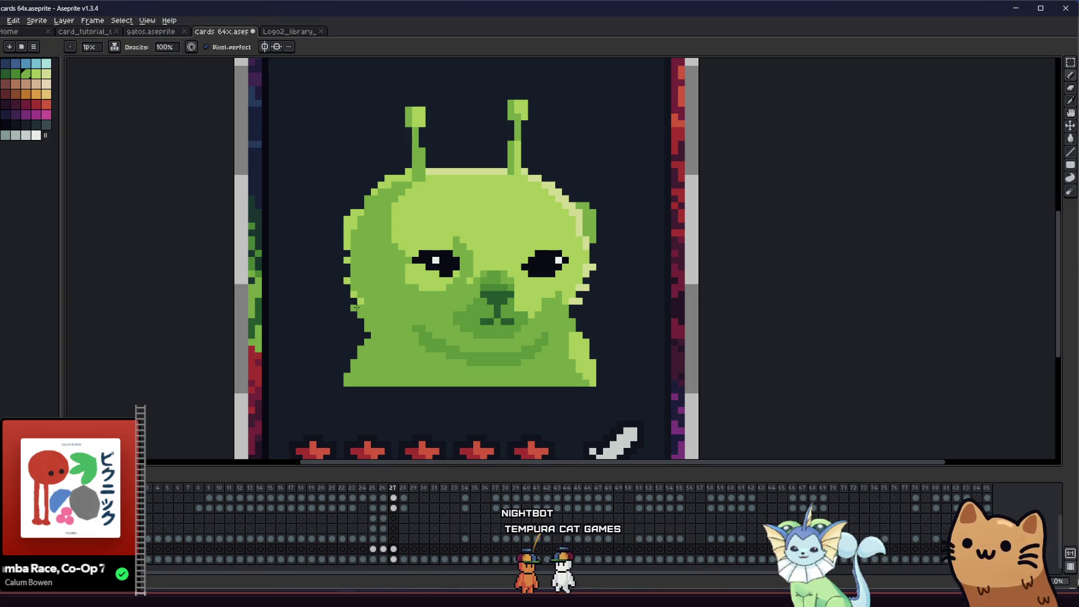
pyautogui.moveTo(272, 341); pyautogui.dragTo(263, 361)
pyautogui.scroll(-3, 263, 360)
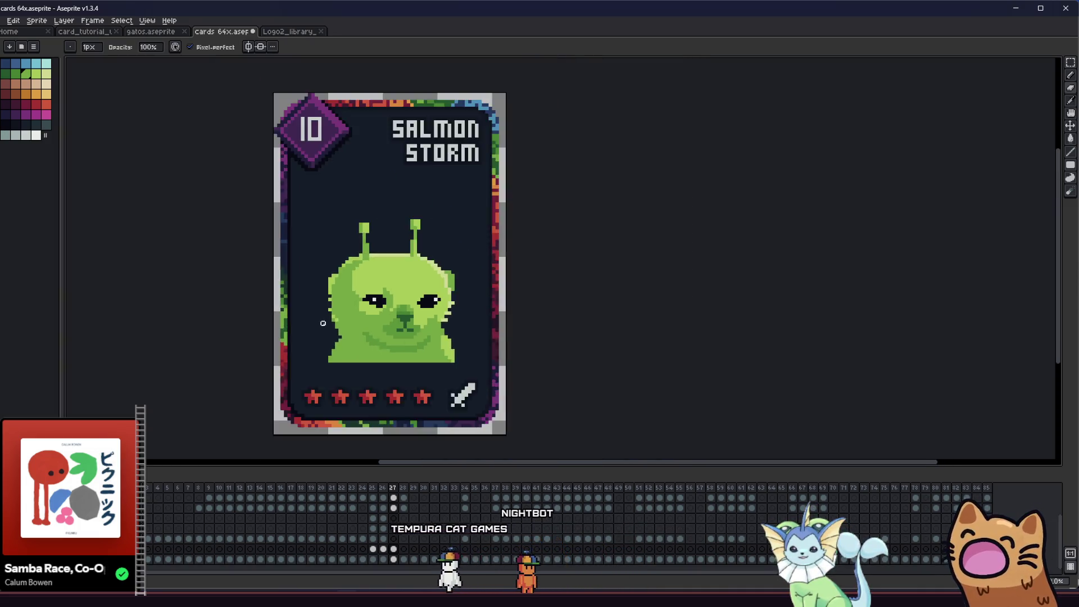
pyautogui.scroll(-1, 287, 354)
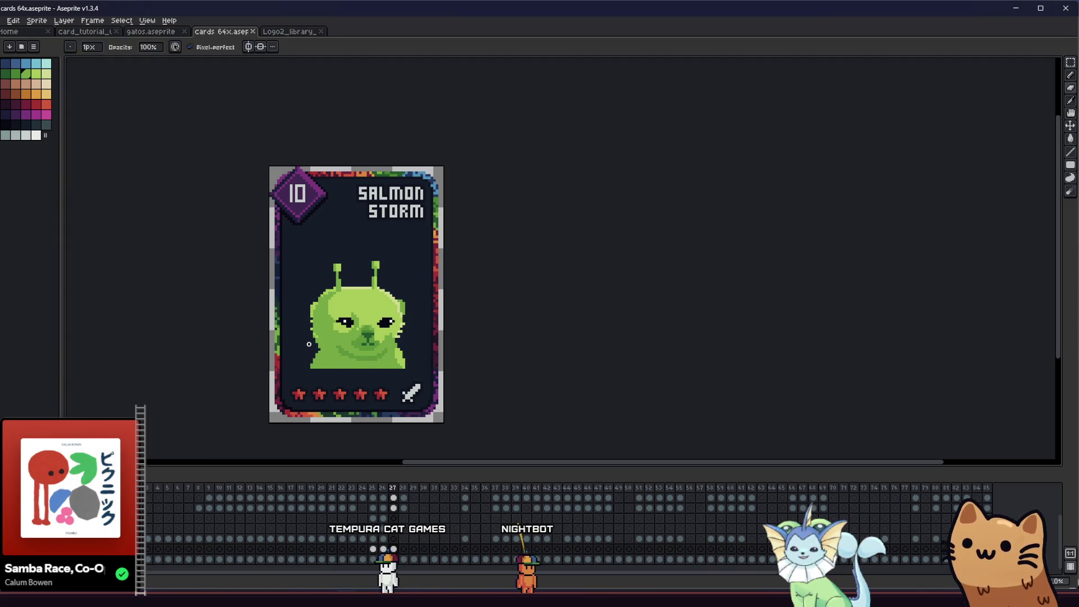
pyautogui.scroll(1, 309, 344)
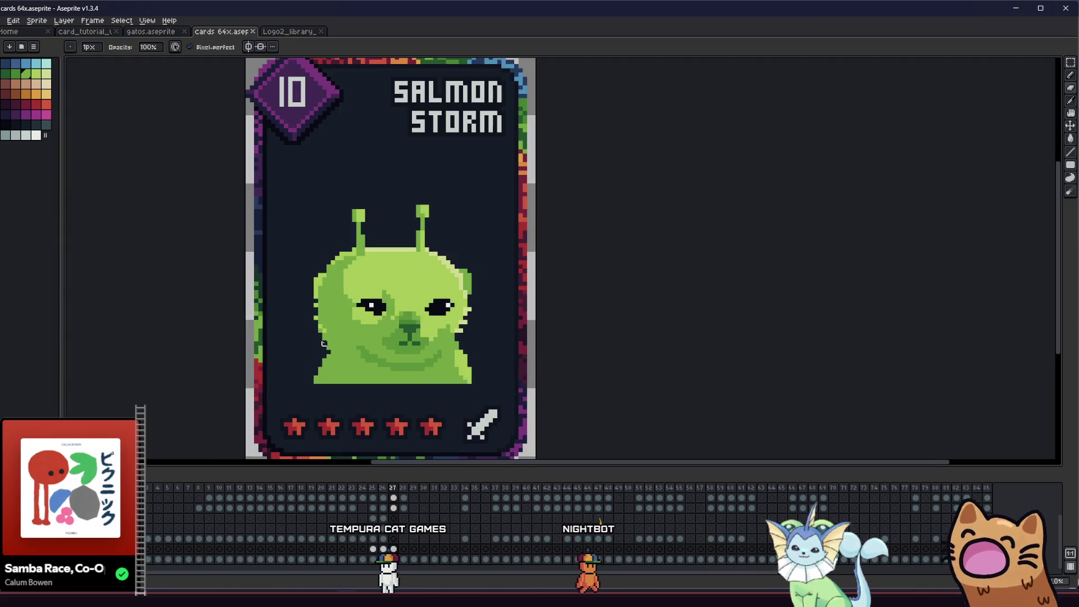
pyautogui.scroll(1, 323, 343)
pyautogui.moveTo(299, 345)
pyautogui.mouseDown()
pyautogui.moveTo(344, 348)
pyautogui.moveTo(354, 330)
pyautogui.mouseUp()
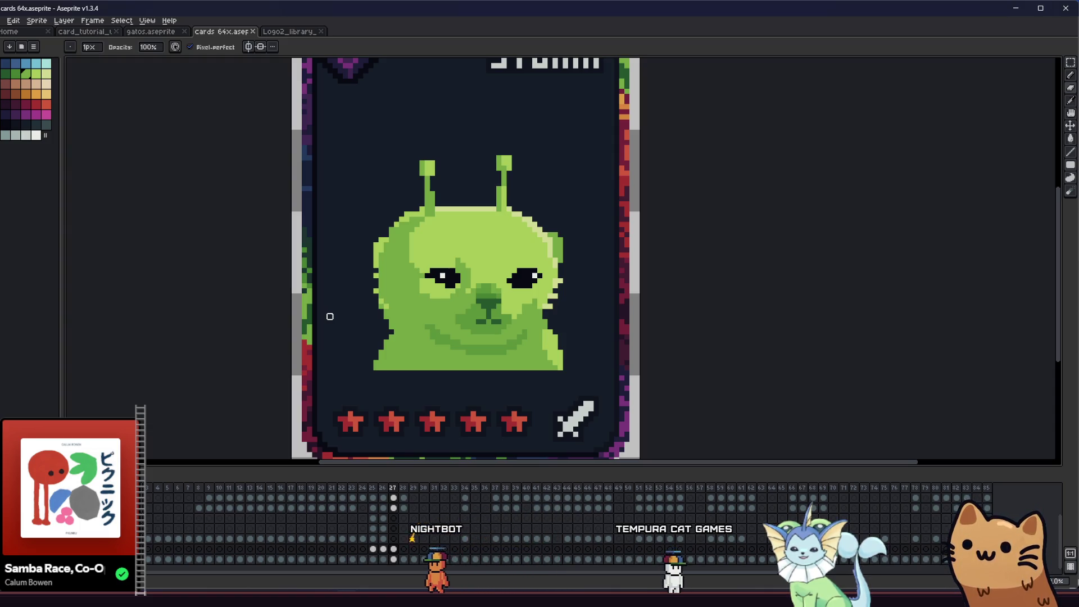
pyautogui.press('m')
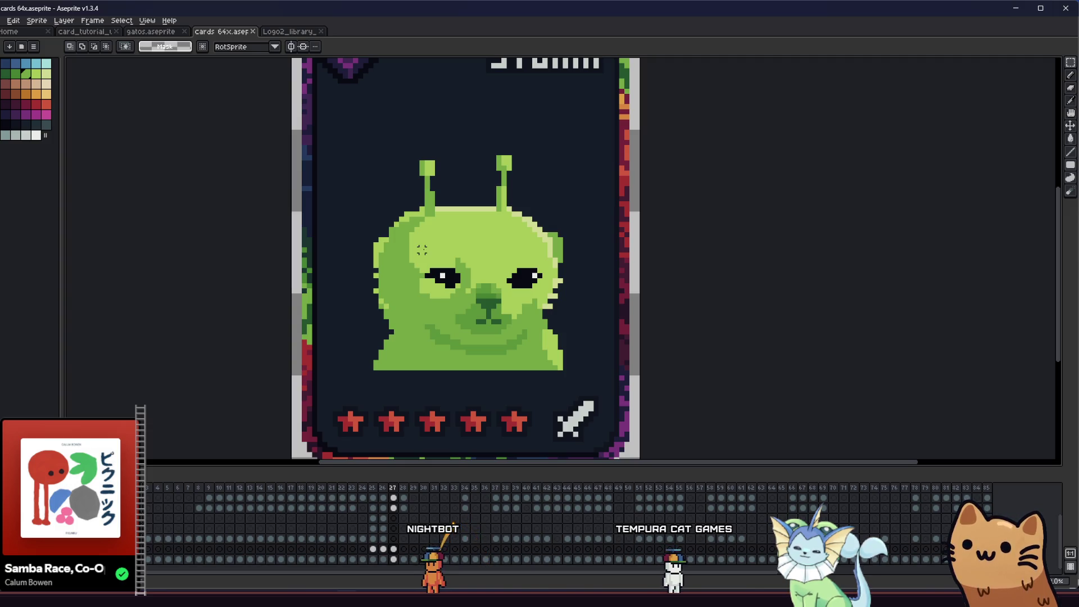
# - Cancel a face move, then marquee the chin area below the muzzle and nudge it up one pixel
pyautogui.moveTo(421, 245); pyautogui.dragTo(546, 344)
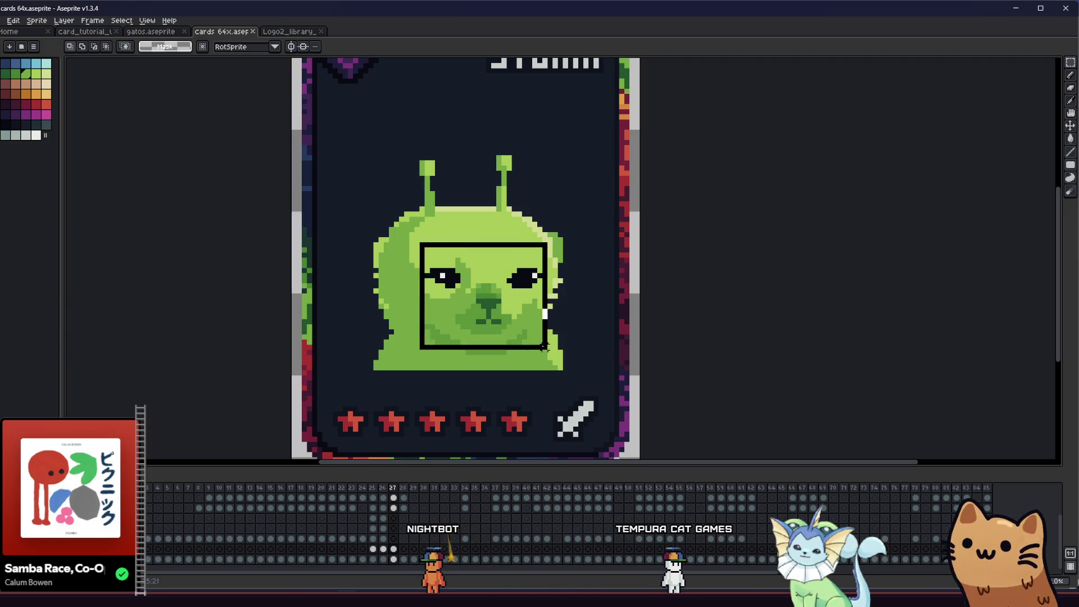
pyautogui.moveTo(492, 276); pyautogui.dragTo(493, 290)
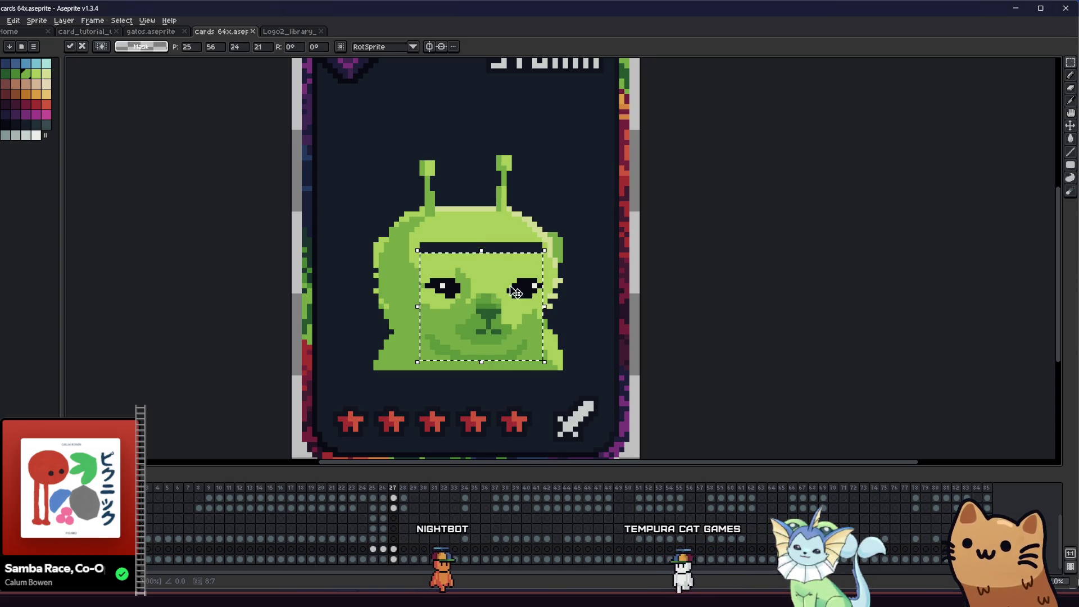
pyautogui.press('Escape')
pyautogui.scroll(2, 512, 324)
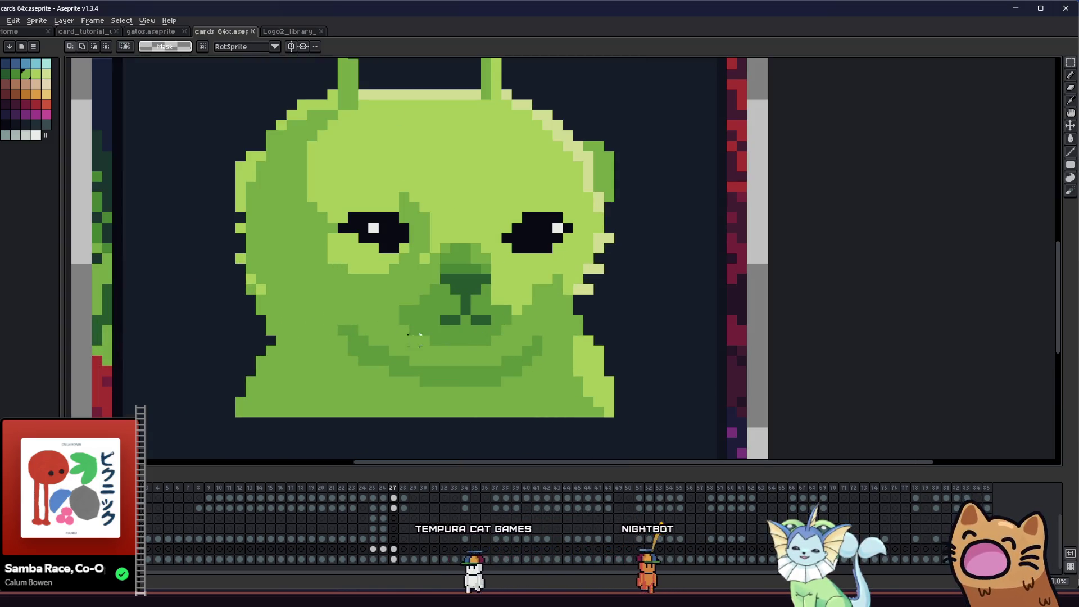
pyautogui.press('i')
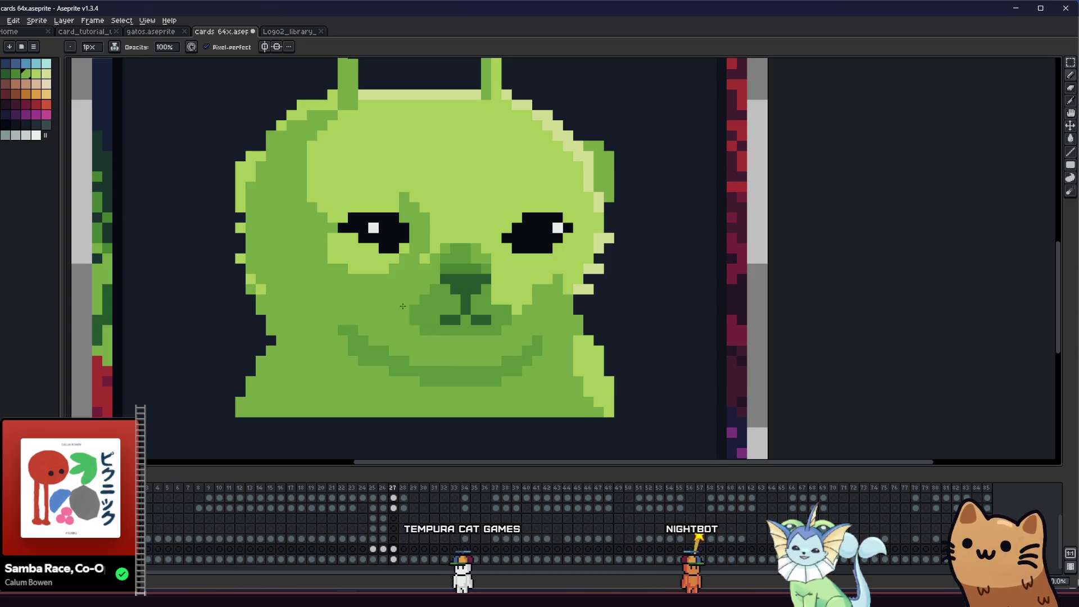
pyautogui.press('m')
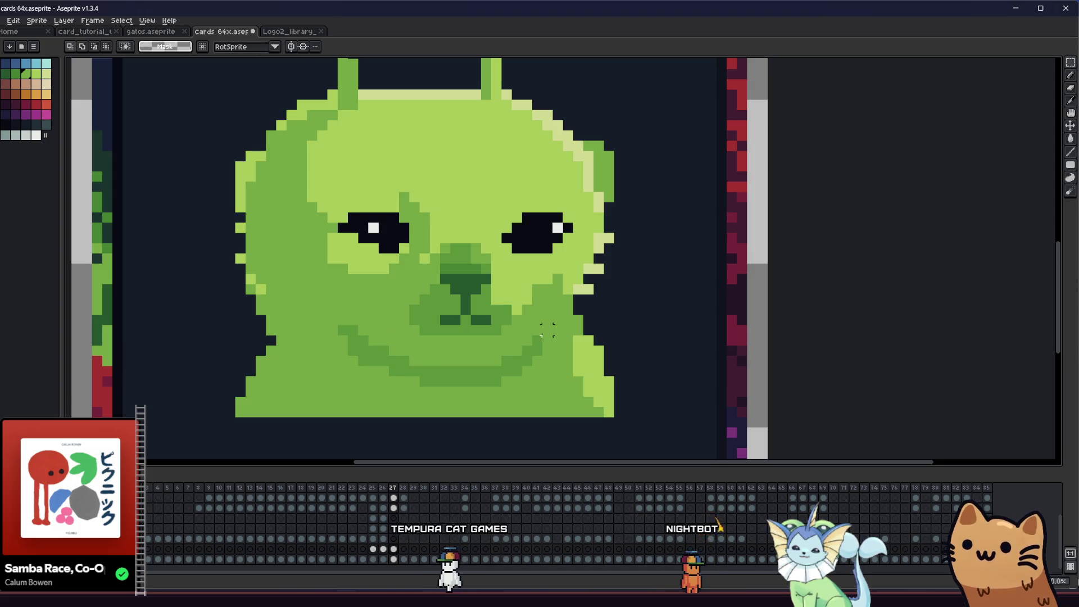
pyautogui.moveTo(514, 362); pyautogui.dragTo(427, 399)
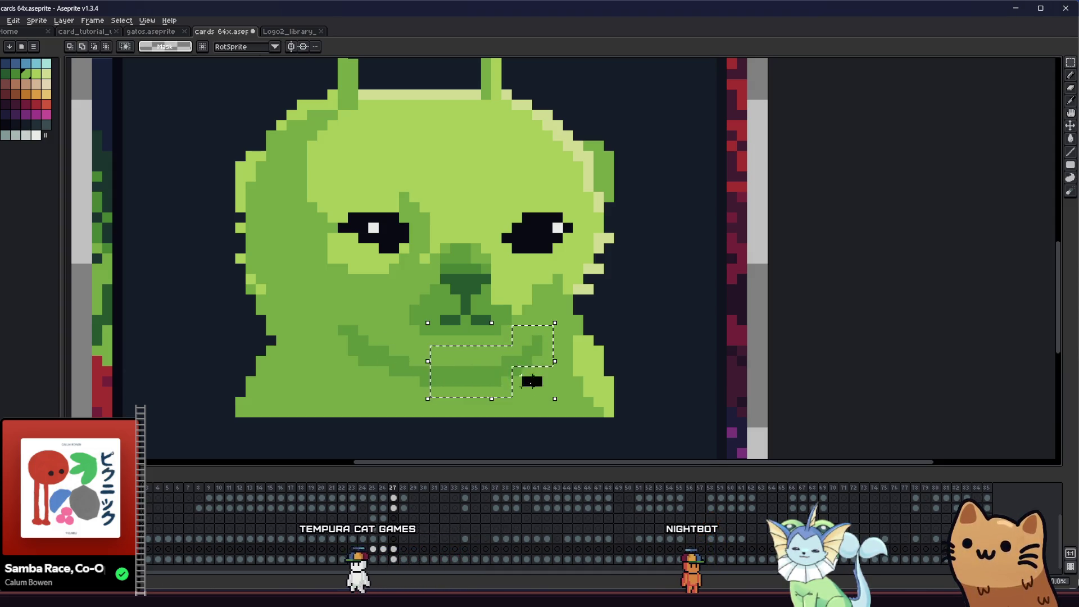
pyautogui.moveTo(316, 313); pyautogui.dragTo(379, 365)
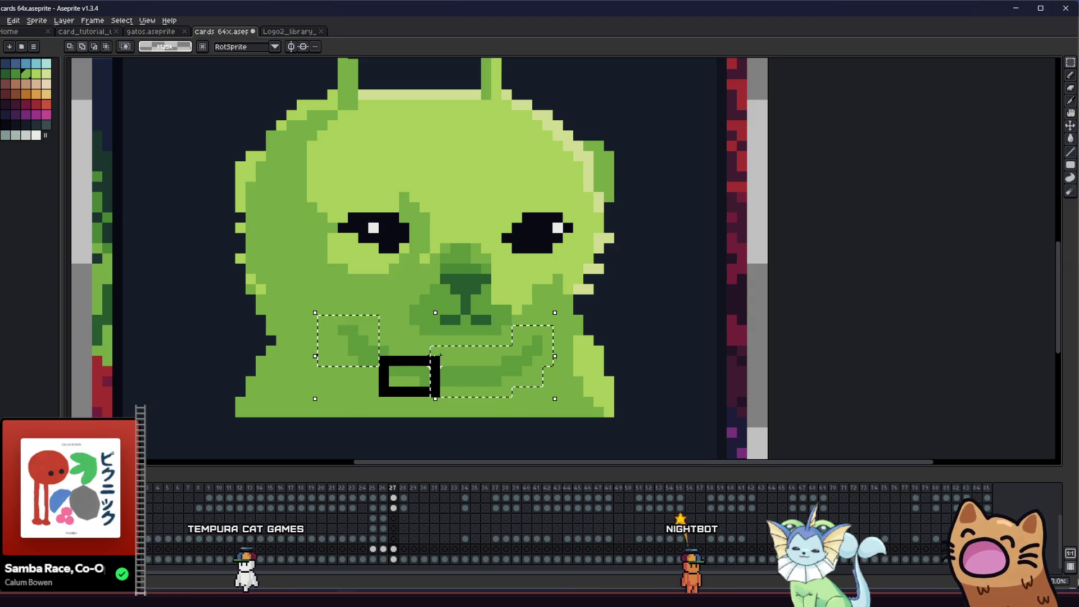
pyautogui.press('Up')
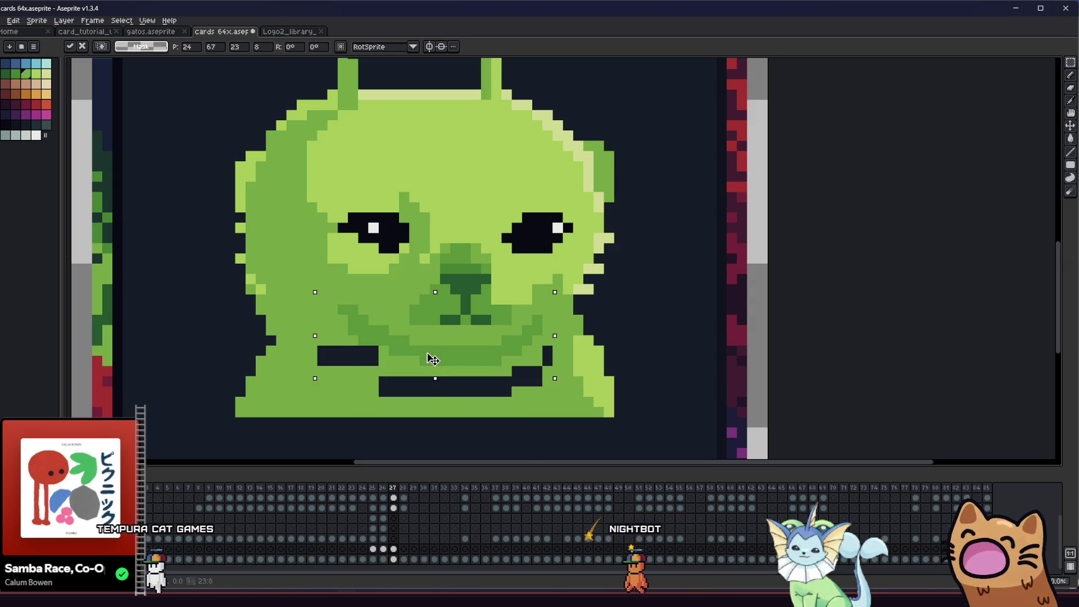
pyautogui.hotkey('ctrl', 'd')
# - Select the mouth area, try a dark outline around it, and undo it
pyautogui.press('i')
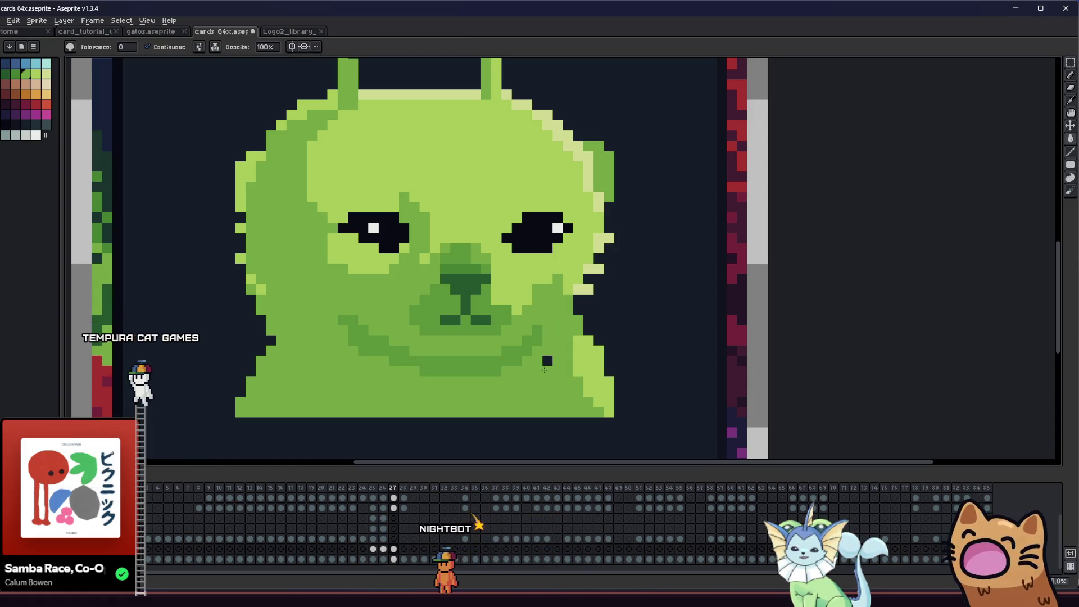
pyautogui.press('g')
pyautogui.scroll(-2, 530, 370)
pyautogui.scroll(-3, 337, 371)
pyautogui.scroll(4, 374, 376)
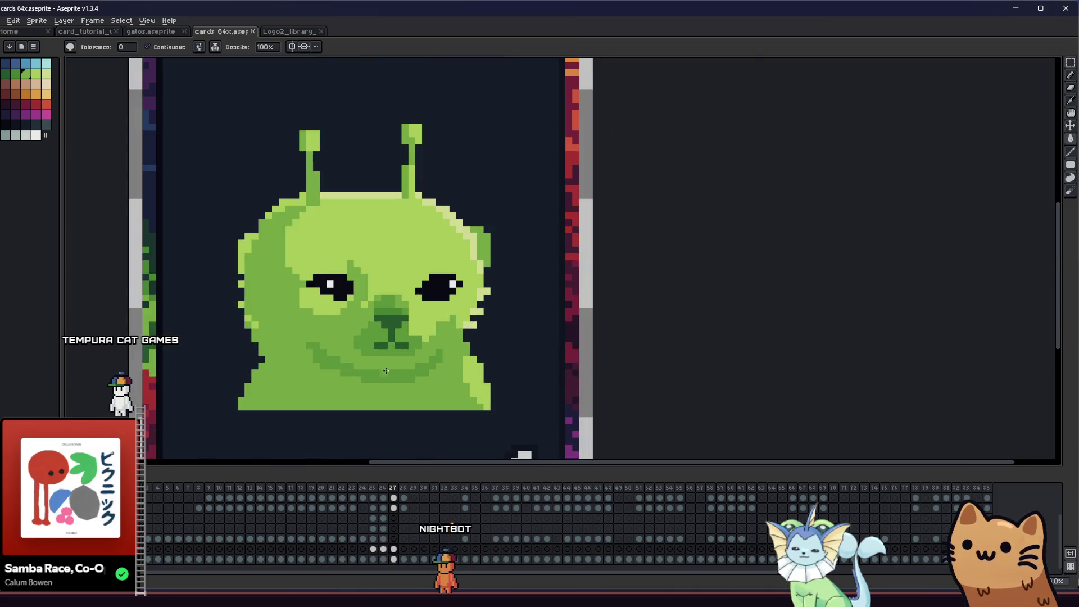
pyautogui.scroll(3, 374, 376)
pyautogui.press('Left')
pyautogui.press('Right')
pyautogui.press('m')
pyautogui.moveTo(347, 347); pyautogui.dragTo(473, 431)
pyautogui.moveTo(514, 336); pyautogui.dragTo(473, 377)
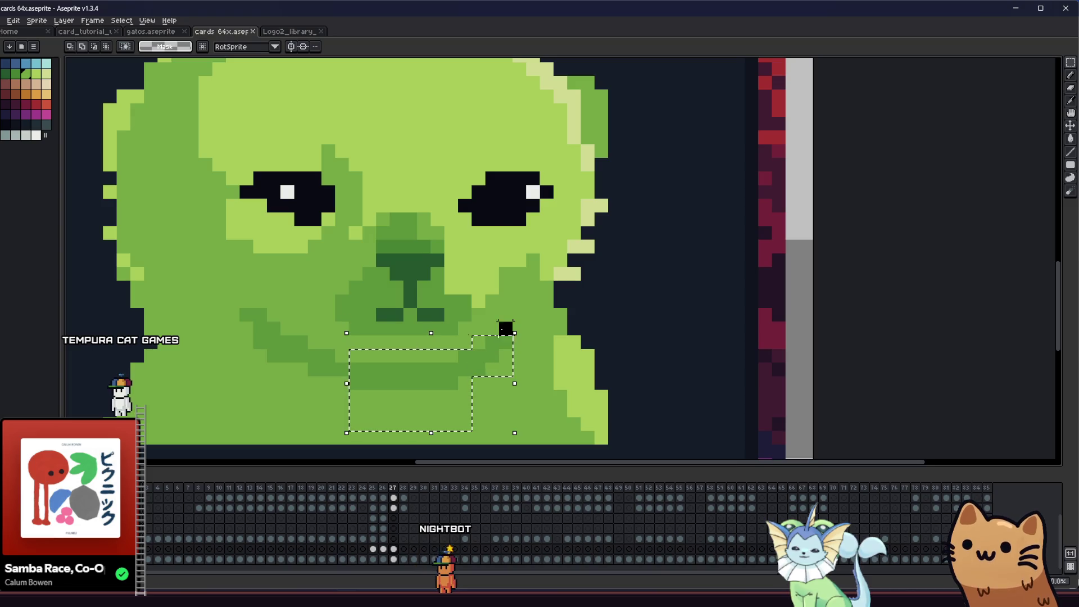
pyautogui.hotkey('ctrl', 'v')
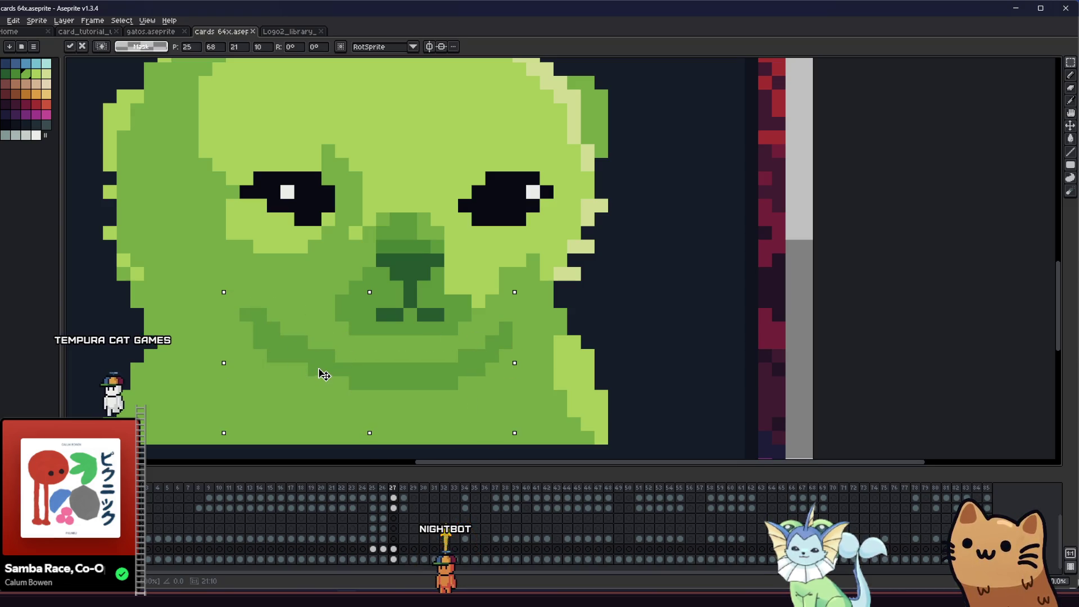
pyautogui.press('Escape')
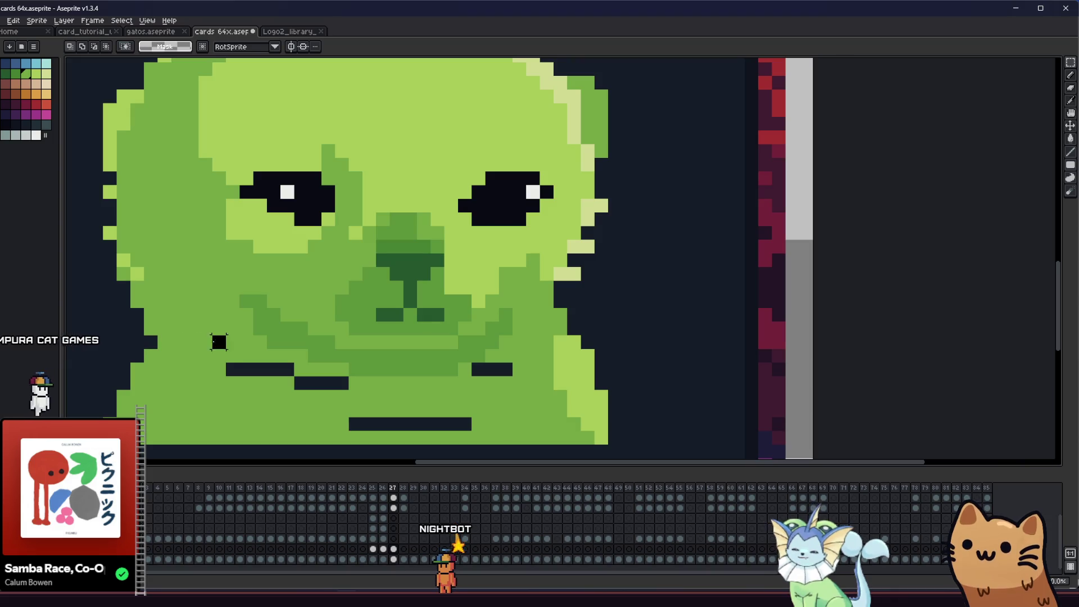
# - Pick the surrounding face green and bucket-fill the four dark mouth bars with it
pyautogui.press('alt')
pyautogui.keyDown('alt'); pyautogui.click(251, 339); pyautogui.keyUp('alt')
pyautogui.press('g')
pyautogui.click(260, 369)
pyautogui.click(321, 383)
pyautogui.click(410, 425)
pyautogui.click(483, 370)
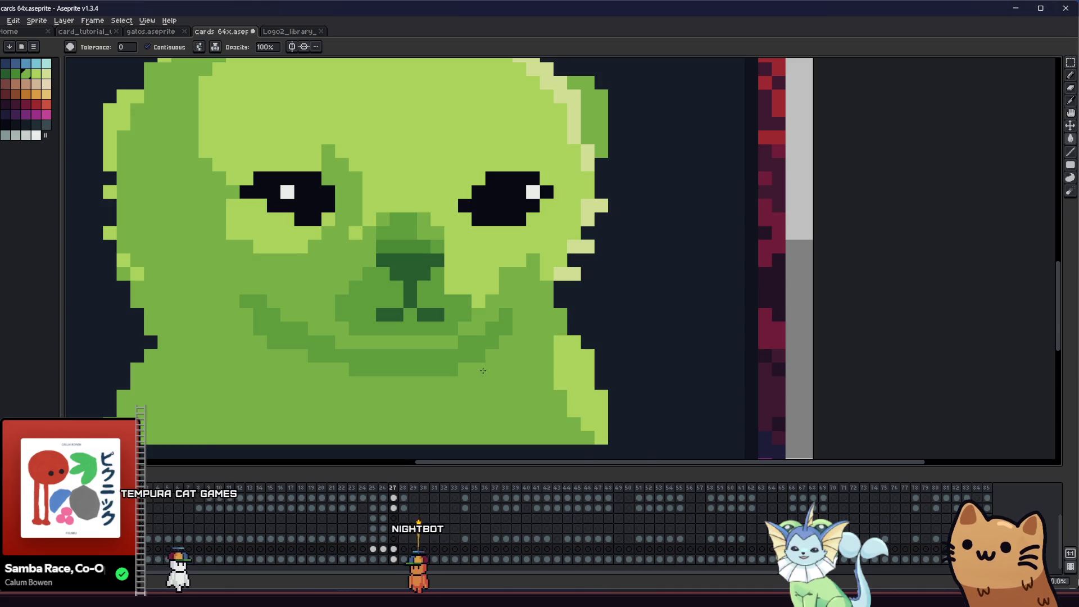
pyautogui.scroll(-1, 484, 370)
pyautogui.scroll(1, 481, 366)
pyautogui.scroll(1, 477, 363)
# - Recolour a muzzle pixel lighter green with the Pencil
pyautogui.press('alt')
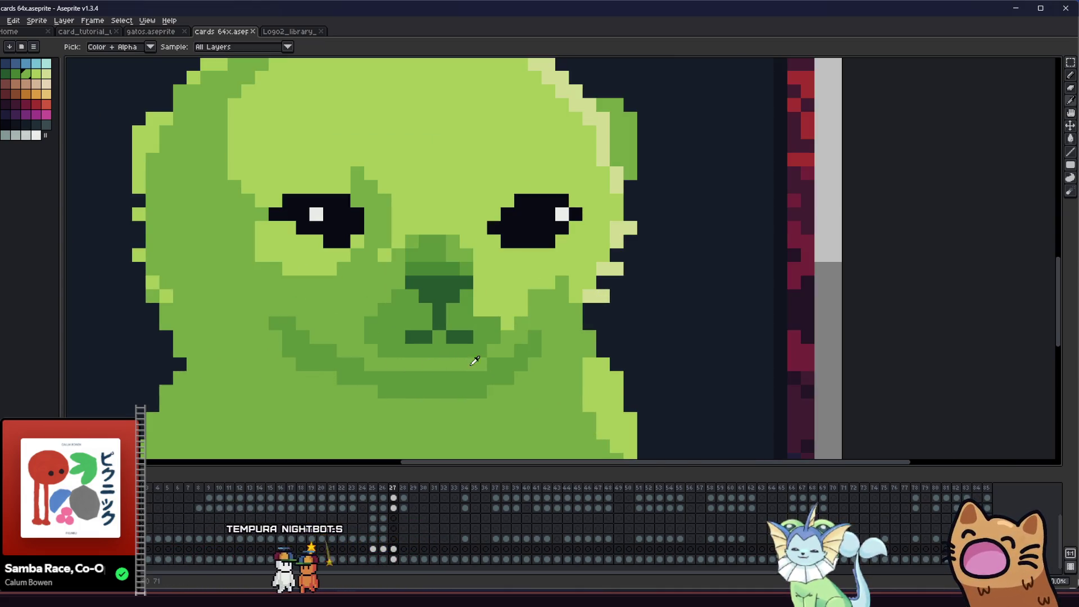
pyautogui.click(521, 350)
pyautogui.press('alt')
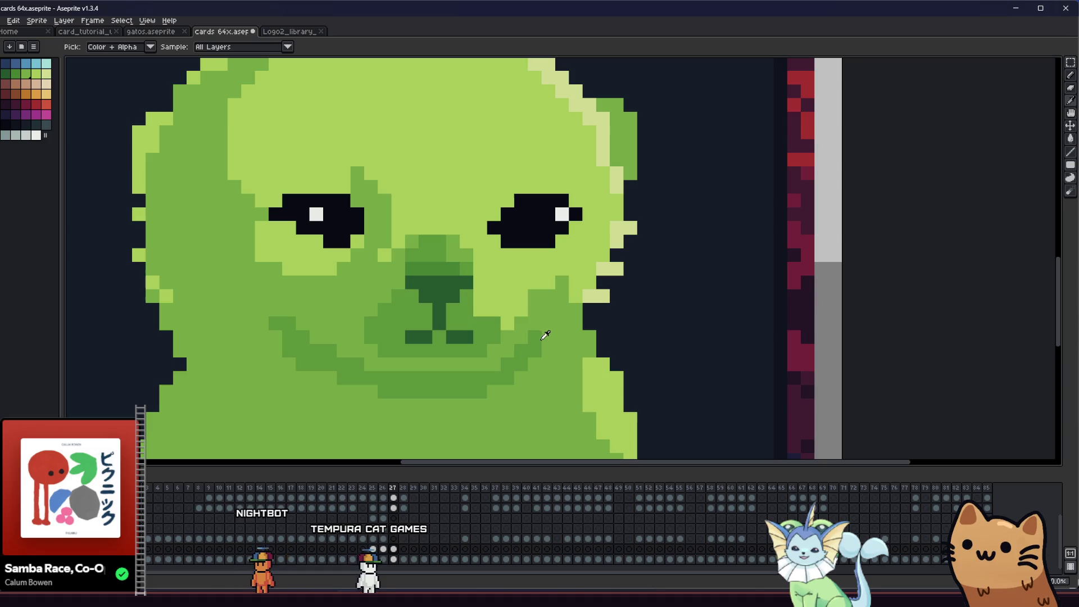
pyautogui.press('alt')
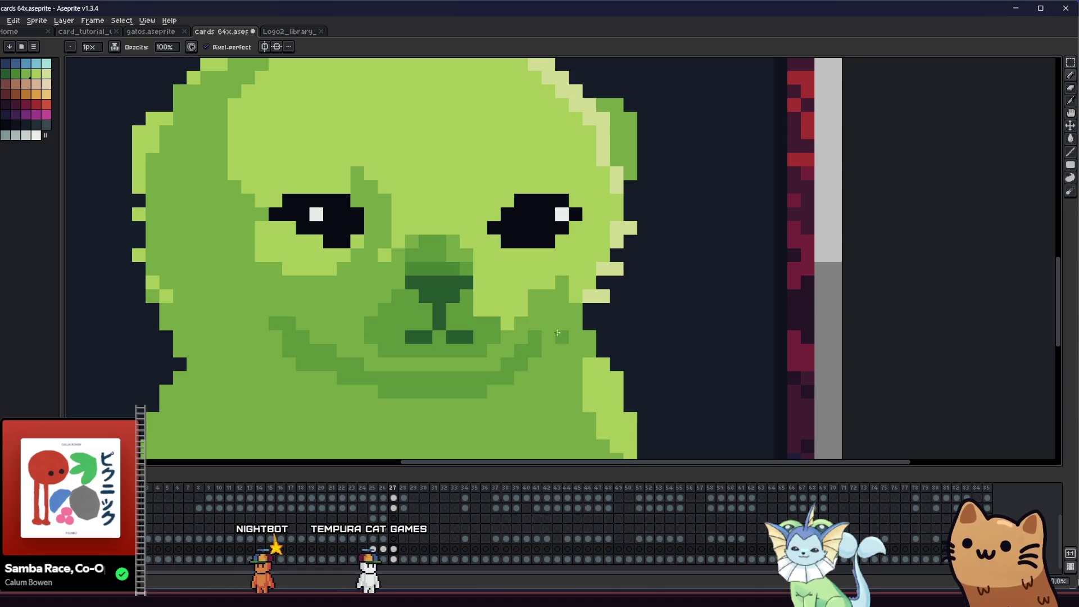
pyautogui.press('alt')
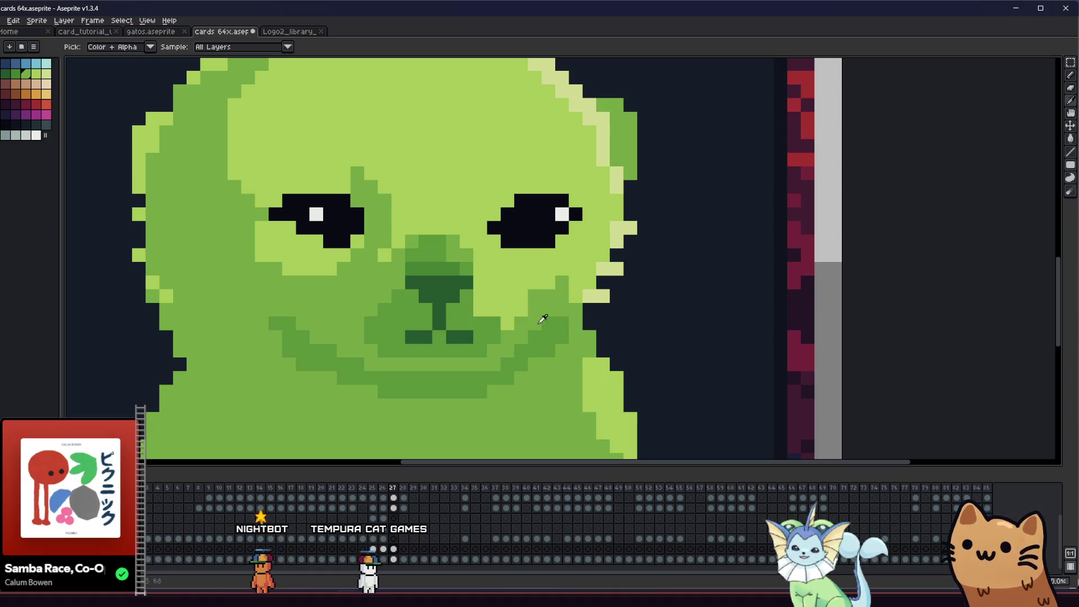
pyautogui.press('alt')
pyautogui.scroll(-3, 514, 345)
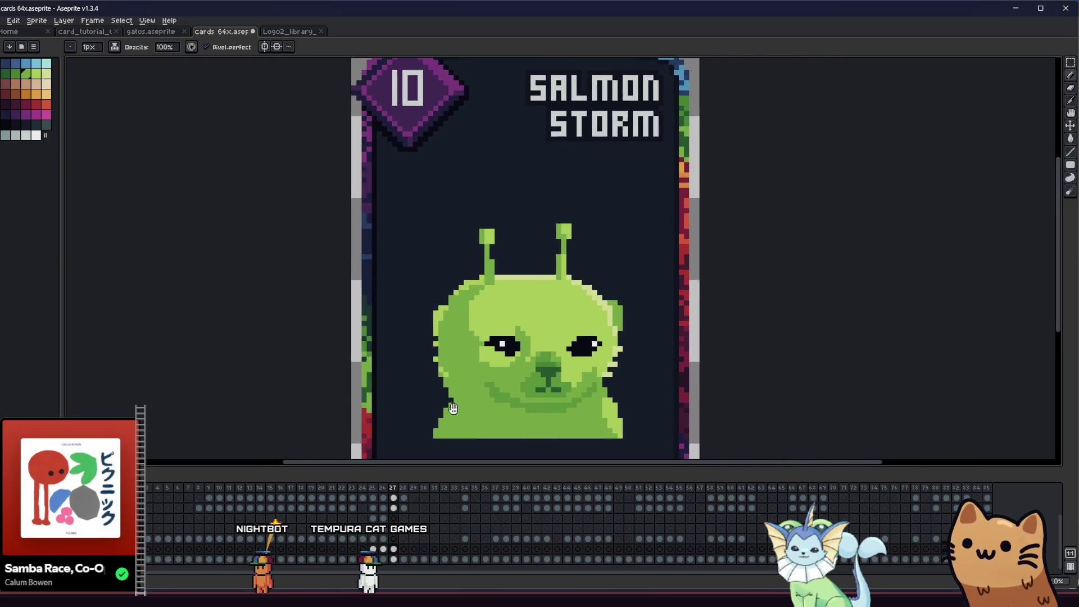
# - Paint darker green shading on the lower-left of the face with a sampled green and check the card
pyautogui.moveTo(514, 345); pyautogui.dragTo(480, 390)
pyautogui.scroll(3, 480, 390)
pyautogui.press('alt')
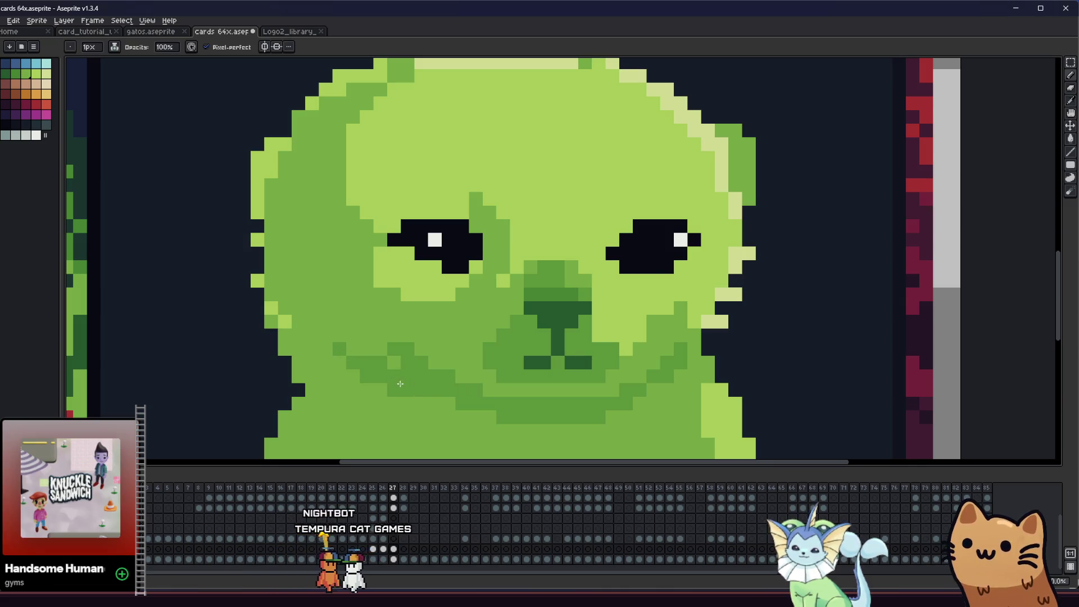
pyautogui.moveTo(392, 378); pyautogui.dragTo(407, 340)
pyautogui.keyDown('alt'); pyautogui.click(401, 337); pyautogui.keyUp('alt')
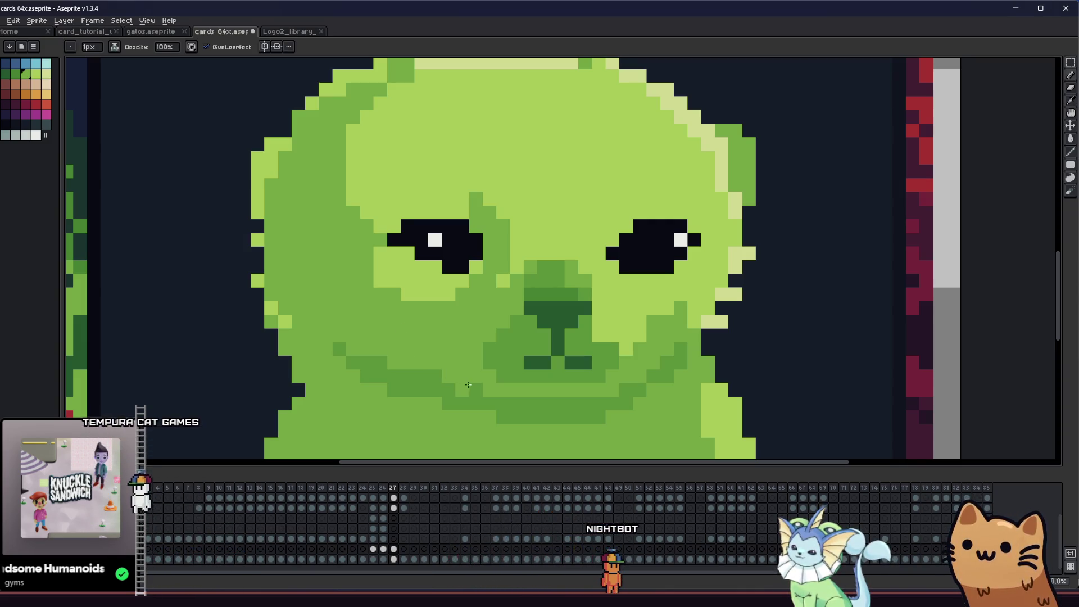
pyautogui.press('alt')
pyautogui.scroll(-2, 397, 376)
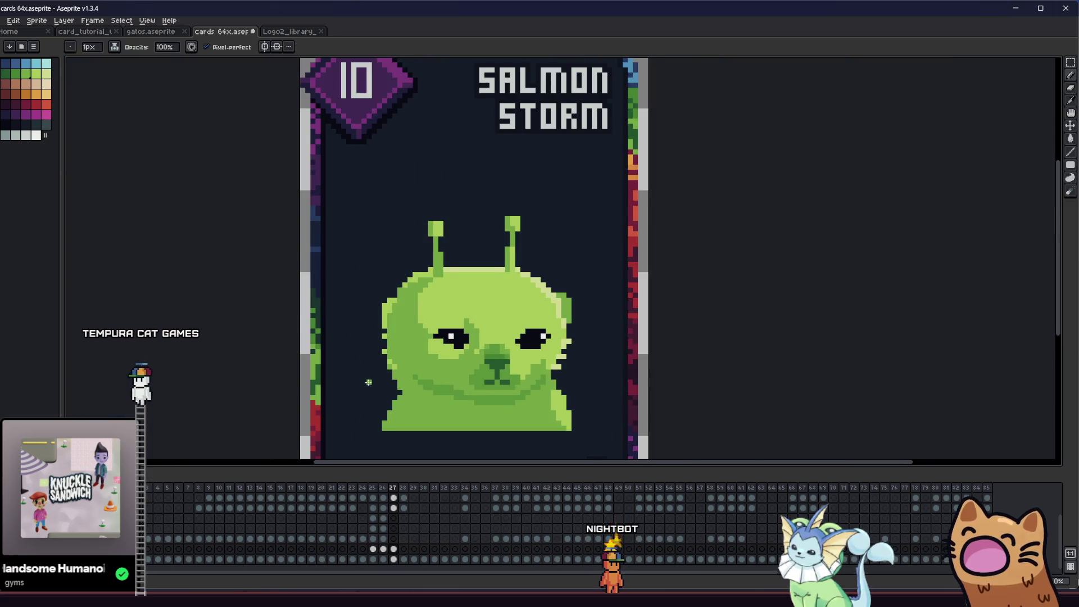
pyautogui.scroll(-1, 338, 371)
pyautogui.moveTo(325, 361); pyautogui.dragTo(321, 352)
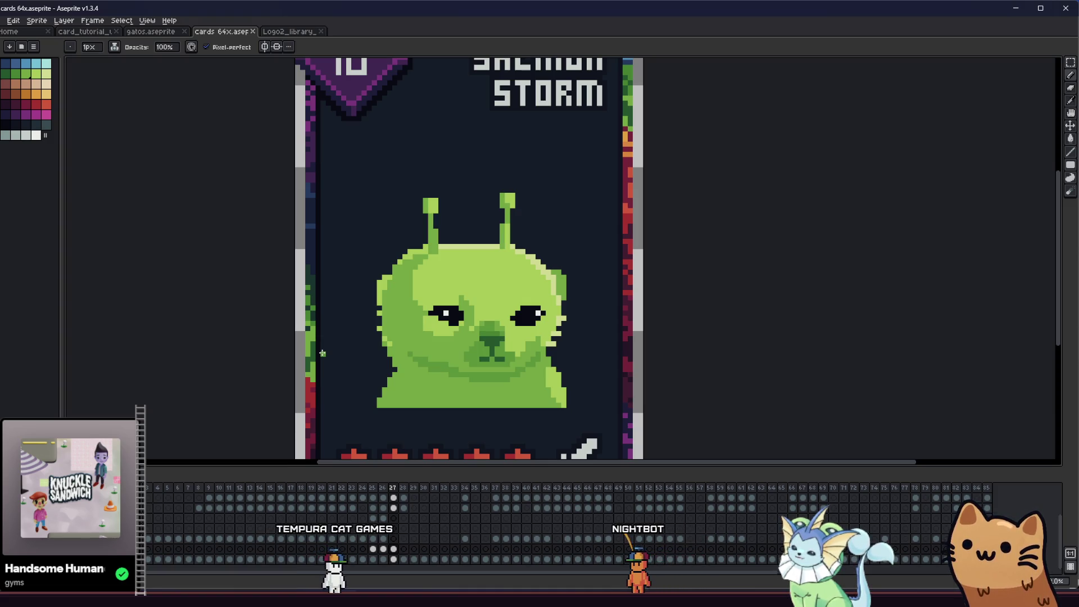
pyautogui.press('m')
# - Select the top of the head, lift it and nudge it back down, then commit the move
pyautogui.moveTo(354, 174); pyautogui.dragTo(584, 297)
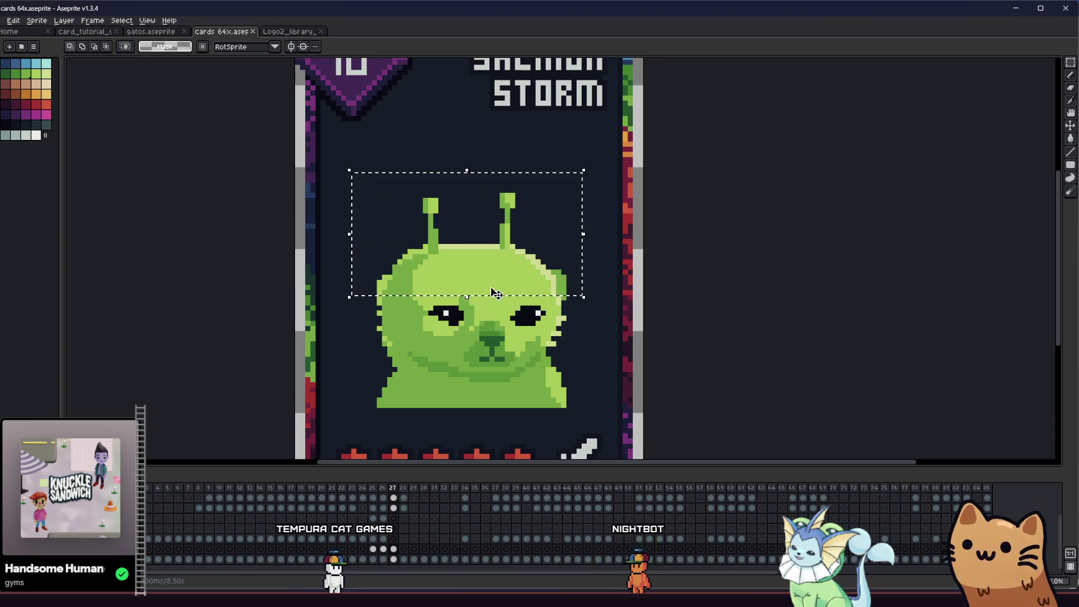
pyautogui.moveTo(472, 279); pyautogui.dragTo(475, 260)
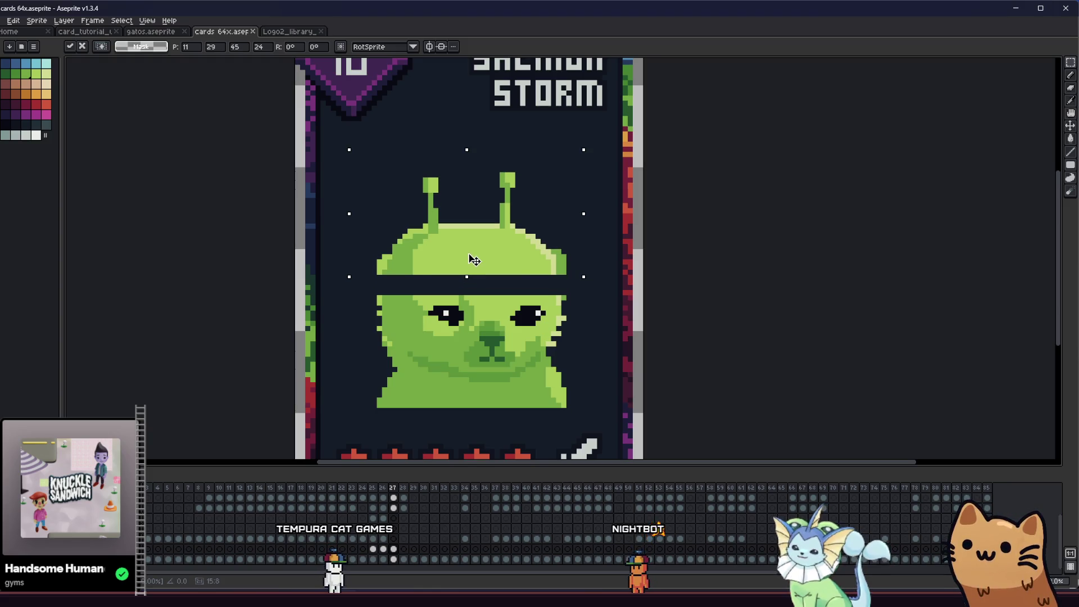
pyautogui.press('Down')
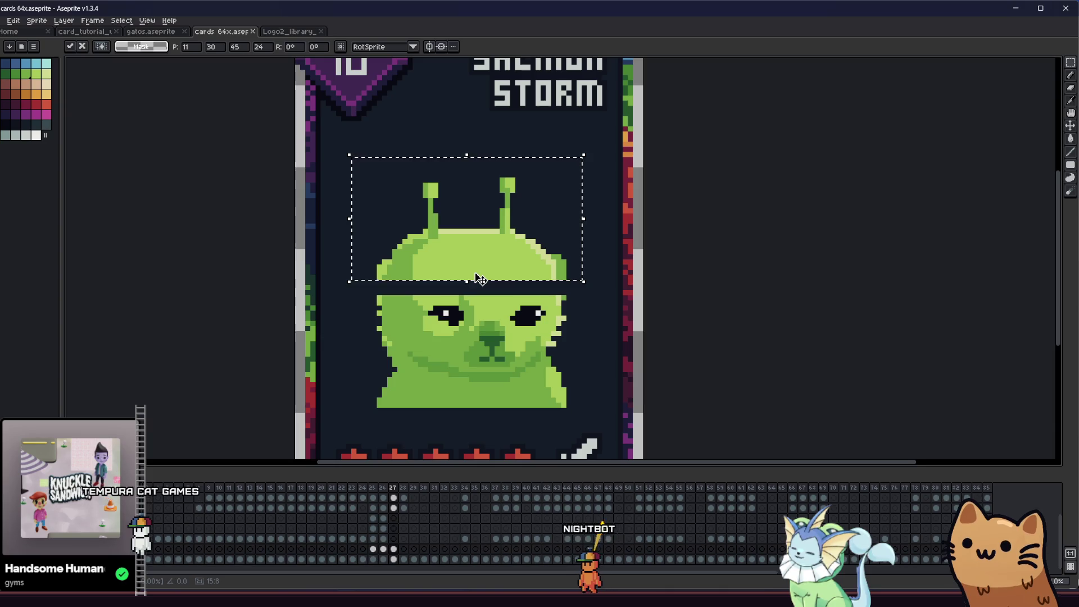
pyautogui.press('Down')
pyautogui.press('Down')
pyautogui.press('Down')
pyautogui.hotkey('ctrl', 'd')
# - Shift the head's left and right sides inward toward the middle in successive marquee moves for a slimmer head
pyautogui.moveTo(368, 267); pyautogui.dragTo(477, 415)
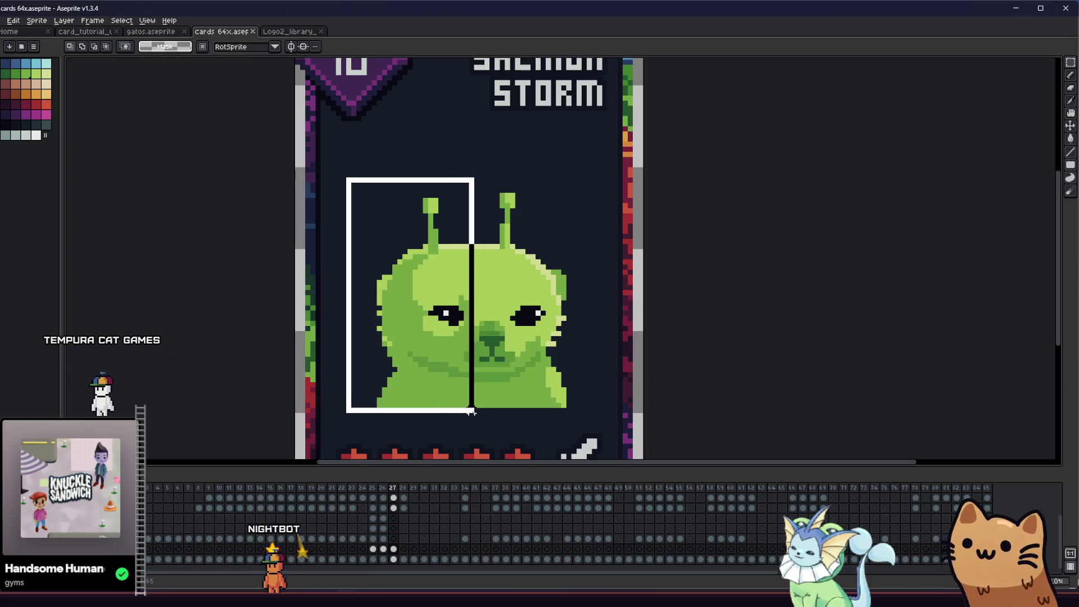
pyautogui.moveTo(442, 374); pyautogui.dragTo(448, 379)
pyautogui.click(583, 241)
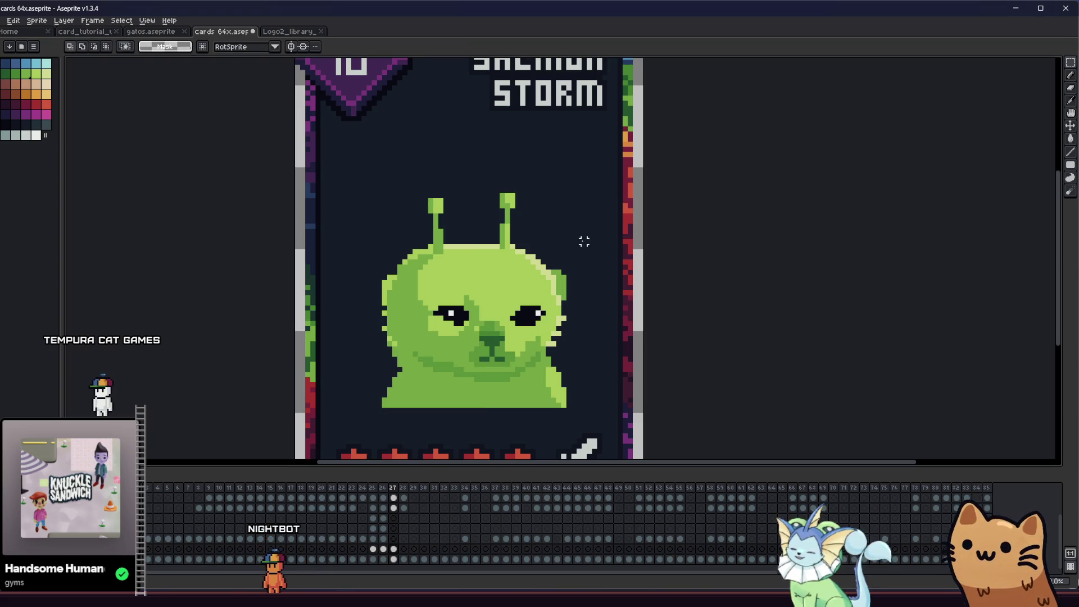
pyautogui.moveTo(568, 344); pyautogui.dragTo(503, 411)
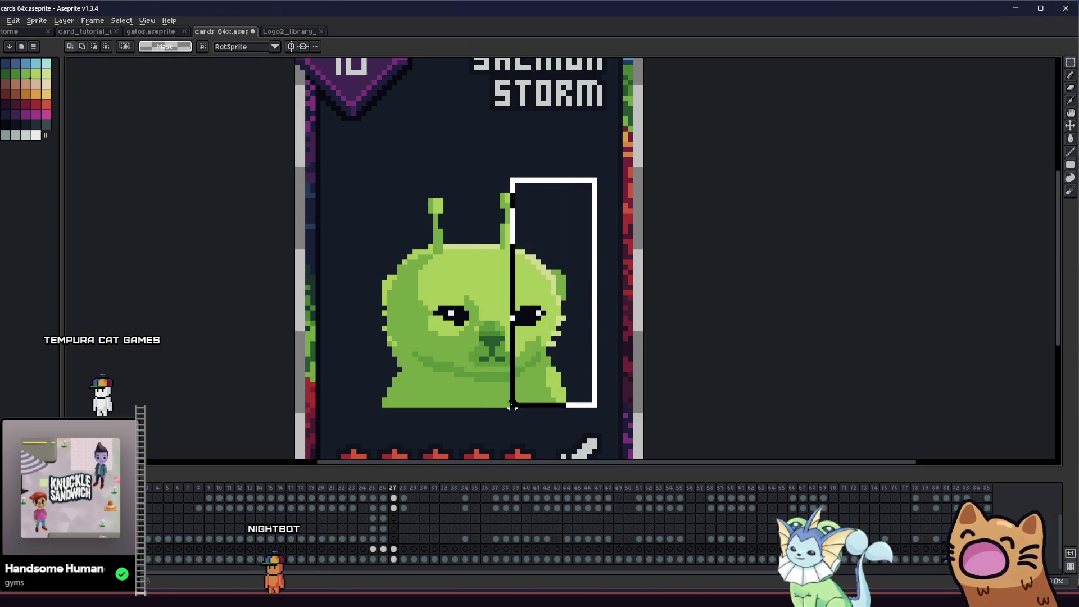
pyautogui.moveTo(537, 374); pyautogui.dragTo(533, 367)
pyautogui.click(415, 279)
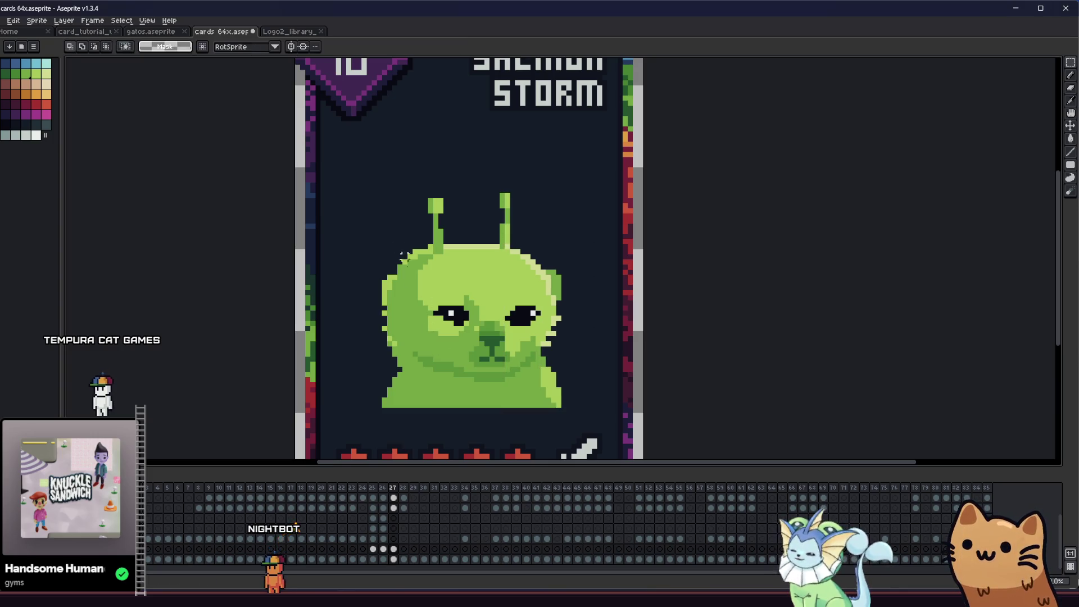
pyautogui.moveTo(412, 270); pyautogui.dragTo(466, 407)
pyautogui.moveTo(422, 368); pyautogui.dragTo(424, 366)
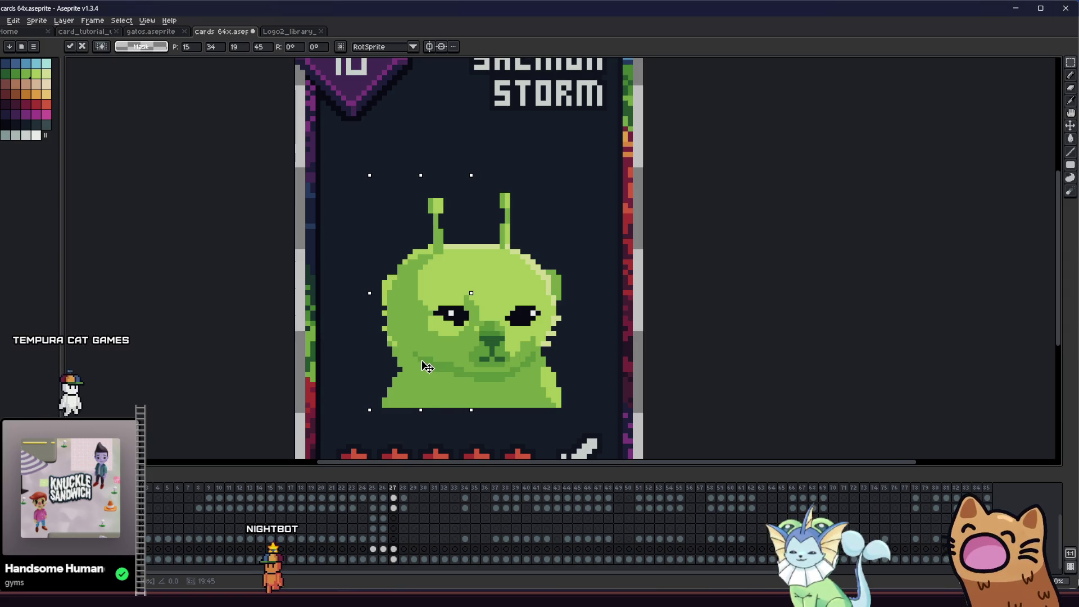
pyautogui.hotkey('ctrl', 'd')
pyautogui.scroll(-2, 429, 367)
pyautogui.scroll(-1, 405, 361)
pyautogui.scroll(-1, 373, 361)
pyautogui.scroll(-1, 370, 363)
pyautogui.scroll(3, 312, 362)
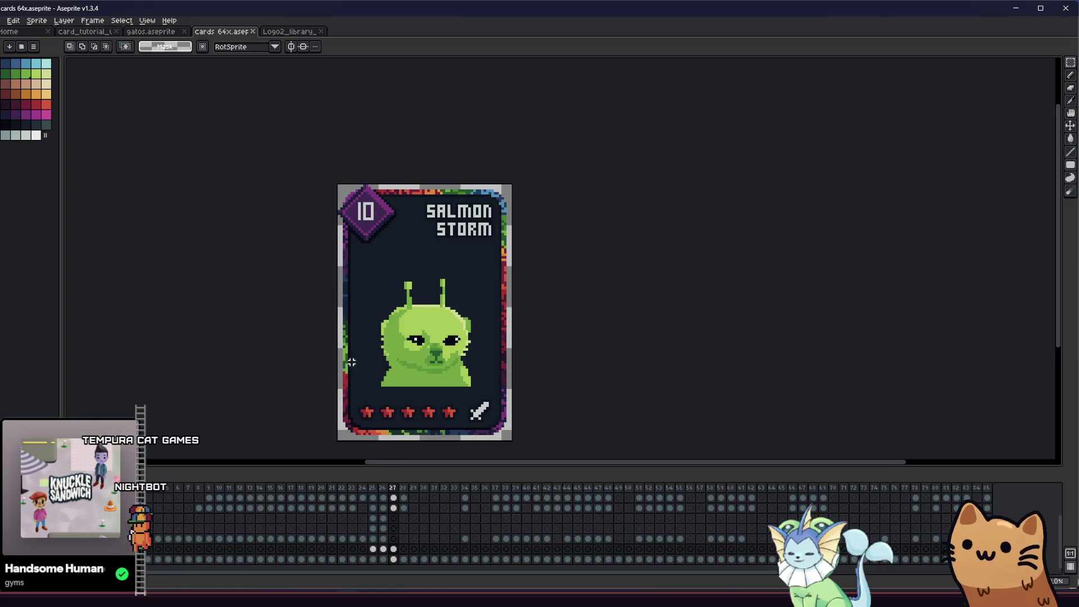
pyautogui.scroll(1, 357, 366)
pyautogui.scroll(1, 366, 356)
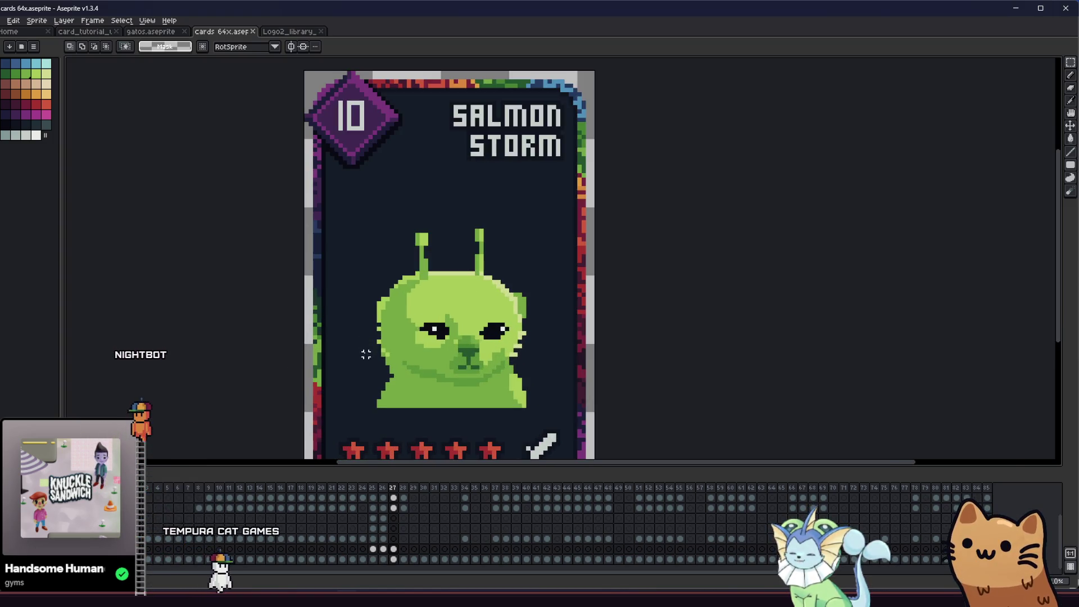
pyautogui.scroll(1, 360, 354)
# - Nudge the creature's head and antennae up one pixel and commit the move
pyautogui.moveTo(372, 149); pyautogui.dragTo(569, 308)
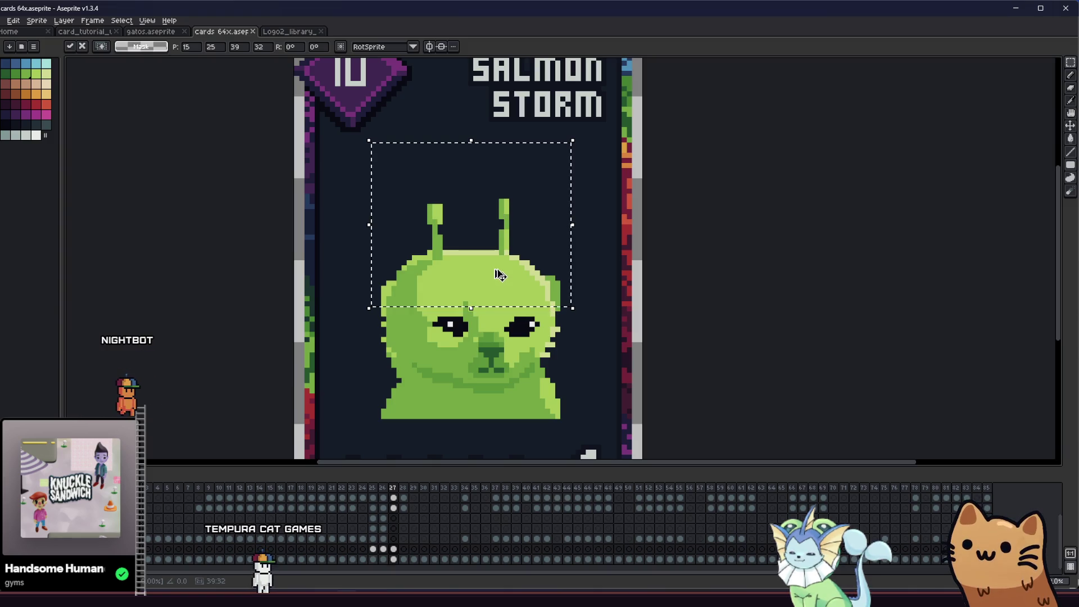
pyautogui.press('Up')
pyautogui.hotkey('ctrl', 'd')
pyautogui.press('b')
pyautogui.scroll(1, 471, 308)
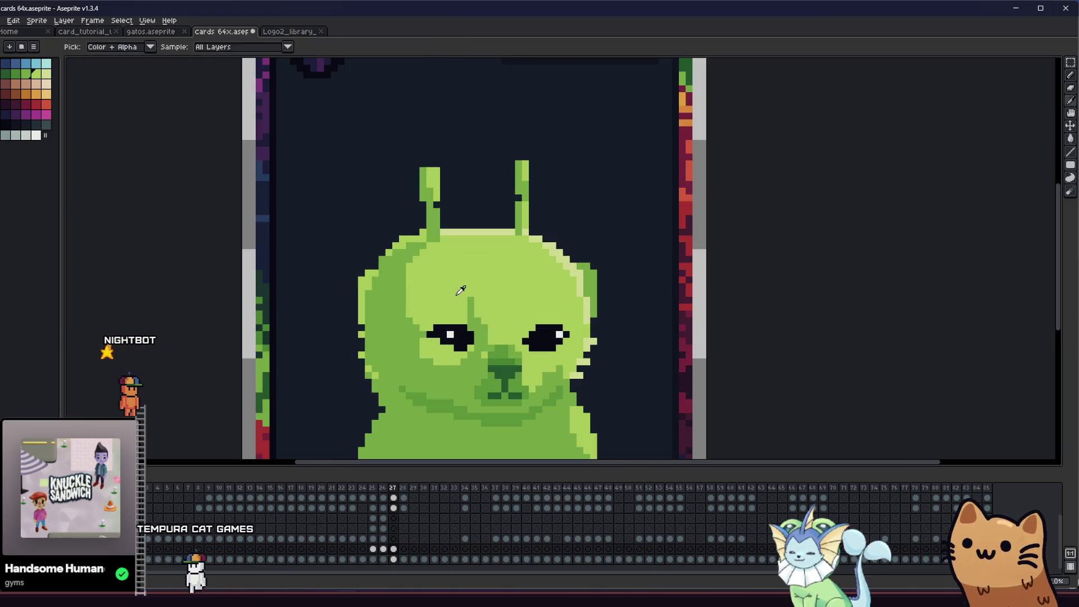
pyautogui.scroll(-3, 423, 338)
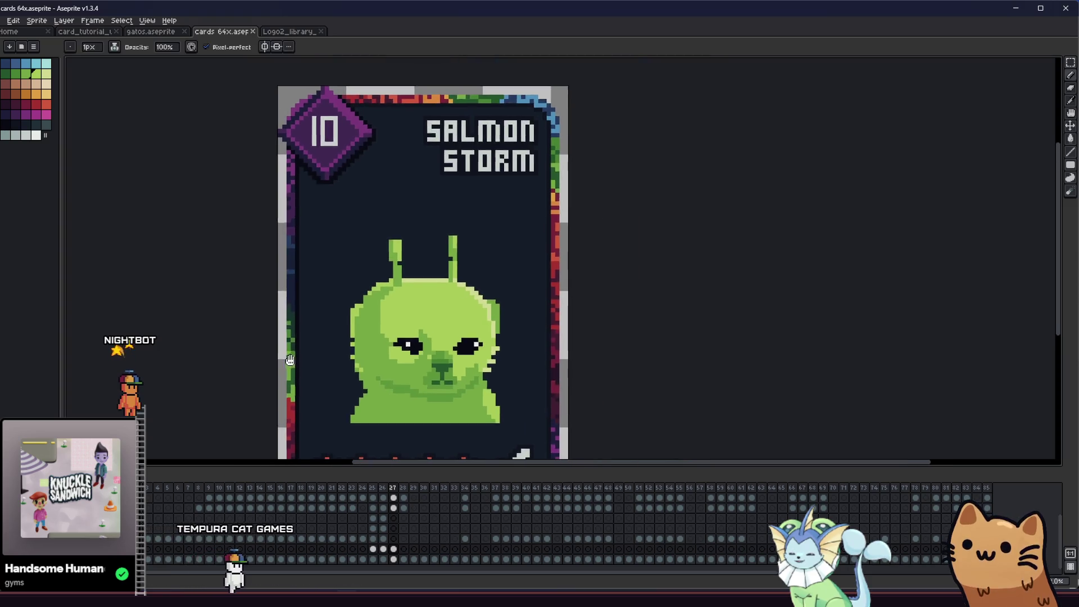
pyautogui.moveTo(288, 346)
pyautogui.mouseDown()
pyautogui.moveTo(423, 340)
pyautogui.moveTo(379, 334)
pyautogui.mouseUp()
pyautogui.scroll(1, 458, 285)
pyautogui.scroll(1, 458, 284)
pyautogui.moveTo(458, 285); pyautogui.dragTo(350, 276)
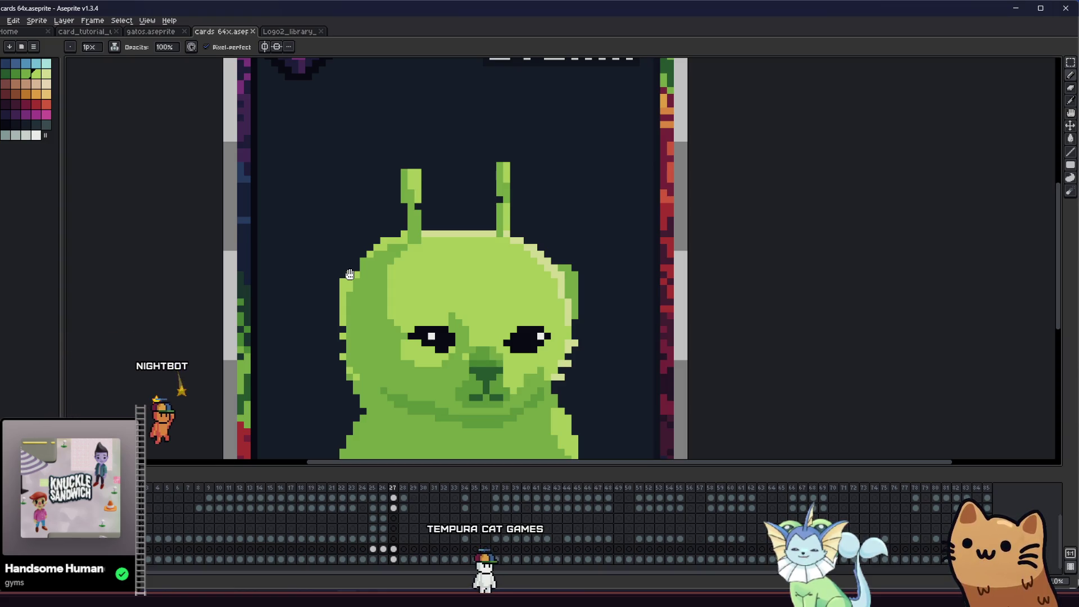
# - Marquee-select each eye in turn and raise it slightly
pyautogui.press('m')
pyautogui.scroll(2, 405, 321)
pyautogui.moveTo(396, 315)
pyautogui.mouseDown()
pyautogui.moveTo(497, 387)
pyautogui.moveTo(474, 360)
pyautogui.mouseUp()
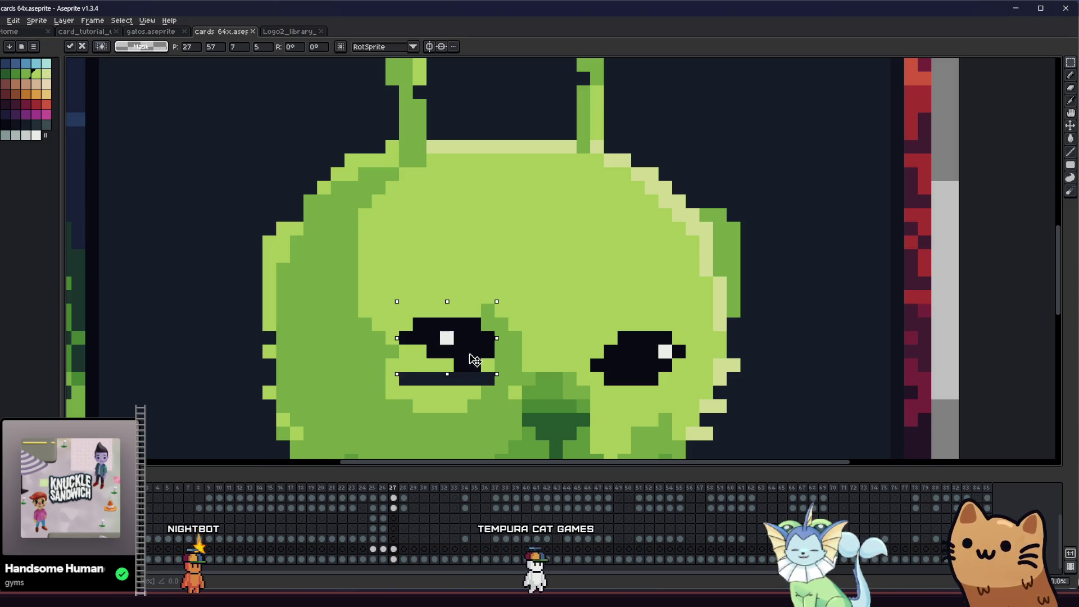
pyautogui.moveTo(587, 329)
pyautogui.mouseDown()
pyautogui.moveTo(688, 387)
pyautogui.moveTo(657, 362)
pyautogui.mouseUp()
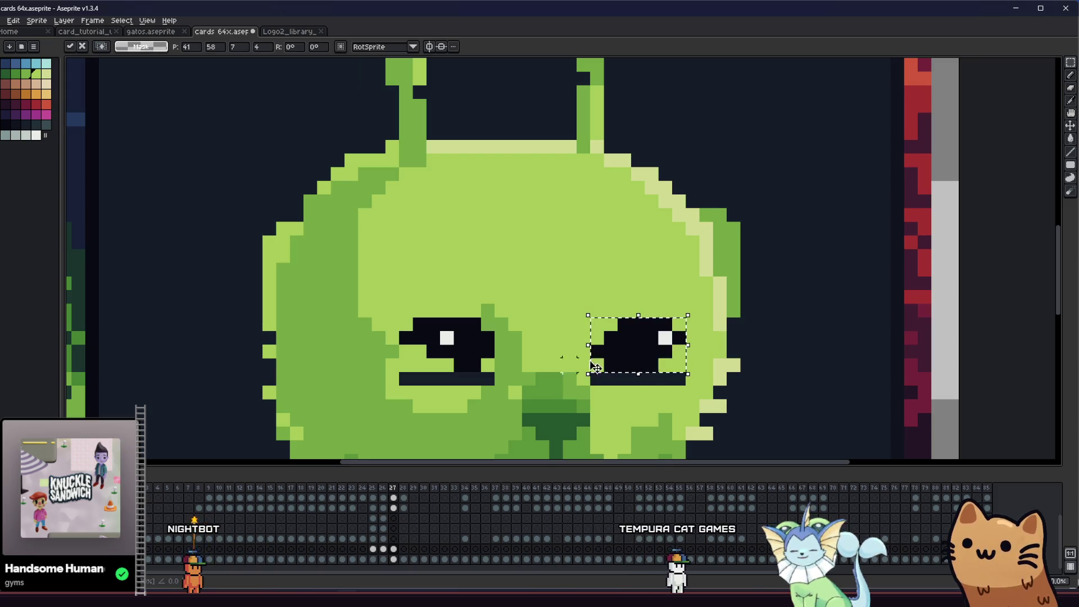
pyautogui.click(555, 359)
# - Sample the face green and paint over the stray dark pixels left below both eyes
pyautogui.click(565, 325)
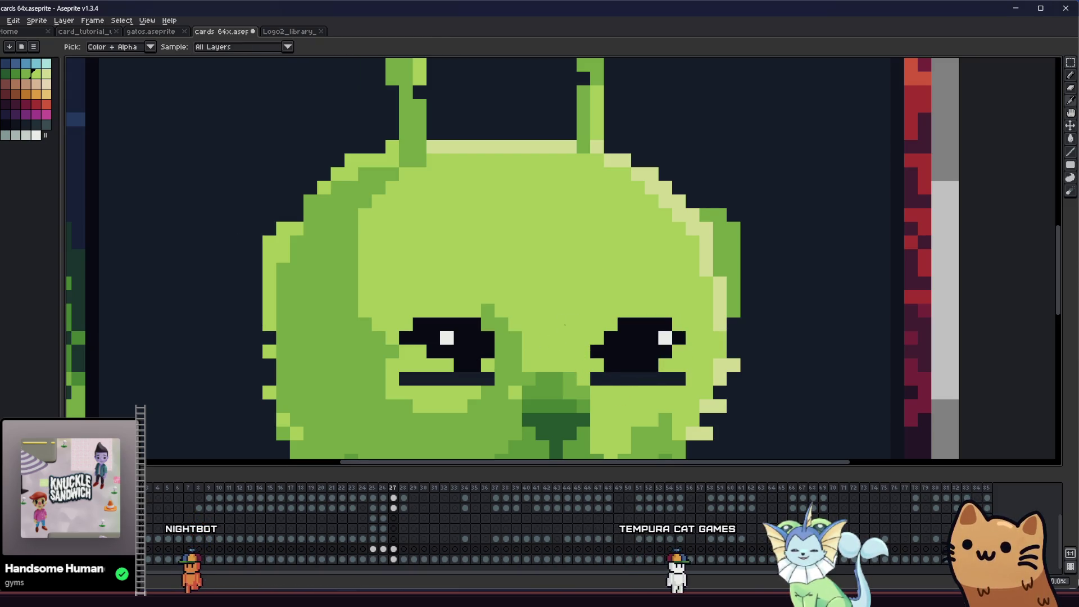
pyautogui.click(600, 382)
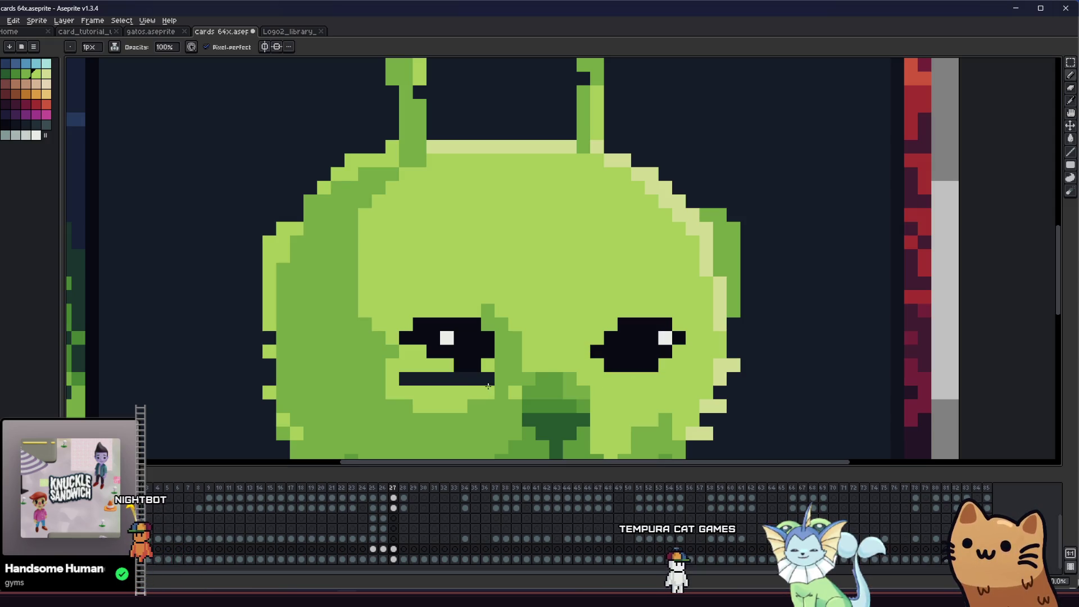
pyautogui.moveTo(495, 380); pyautogui.dragTo(412, 379)
pyautogui.scroll(-1, 412, 377)
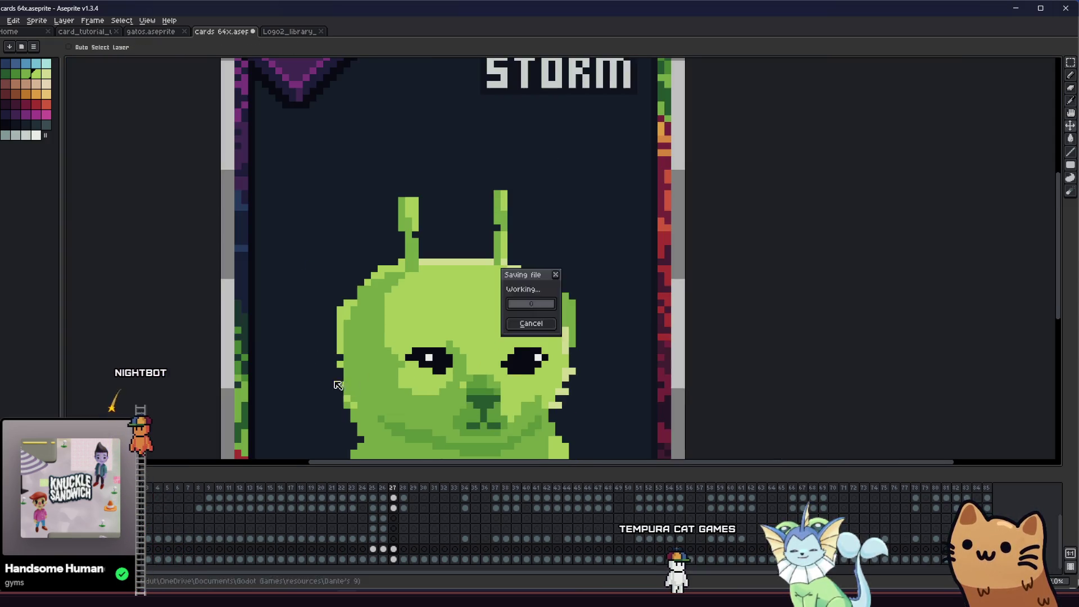
pyautogui.scroll(-2, 337, 379)
pyautogui.scroll(-2, 321, 338)
pyautogui.moveTo(320, 338); pyautogui.dragTo(418, 331)
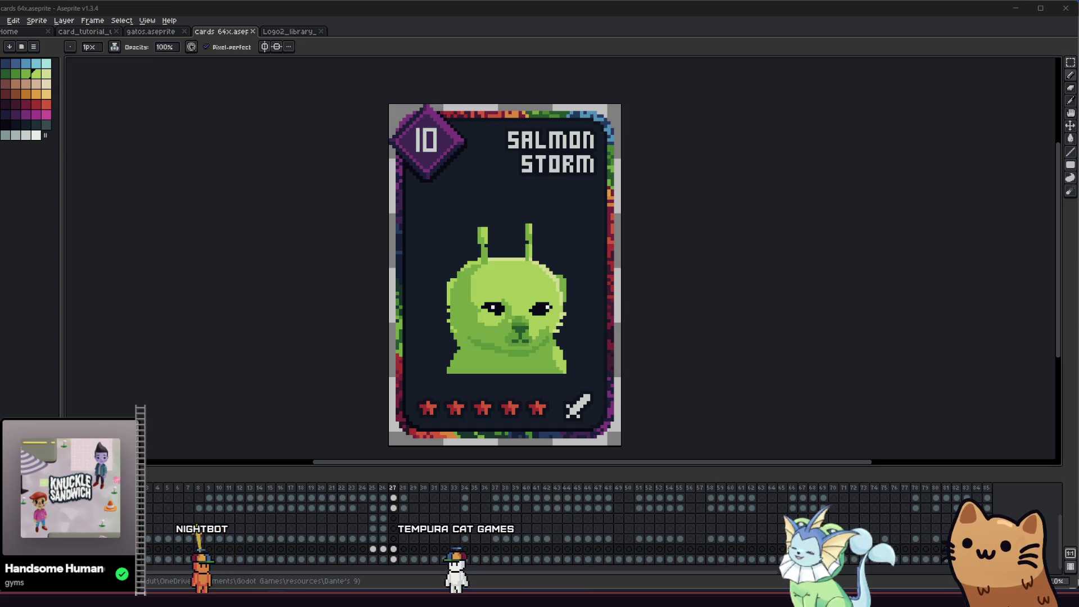
pyautogui.hotkey('alt', 'Tab')
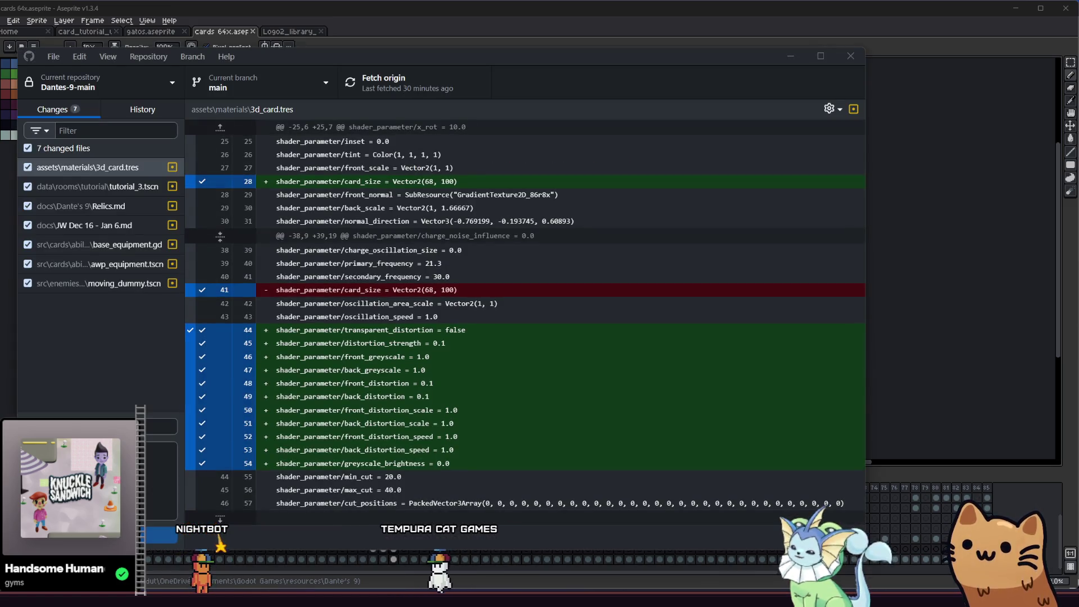
pyautogui.hotkey('alt', 'Tab')
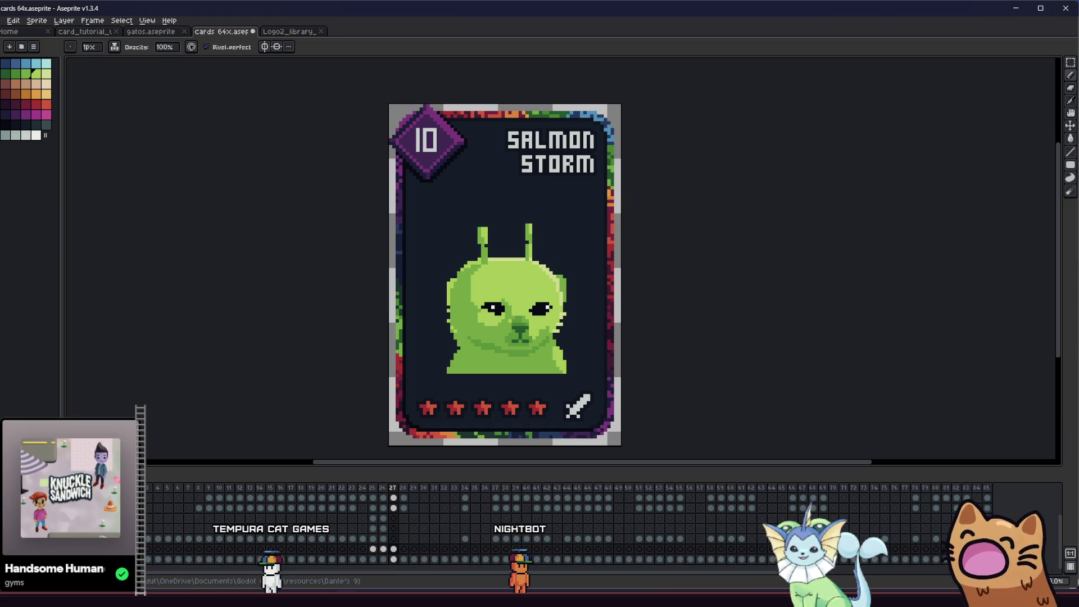
pyautogui.scroll(1, 478, 290)
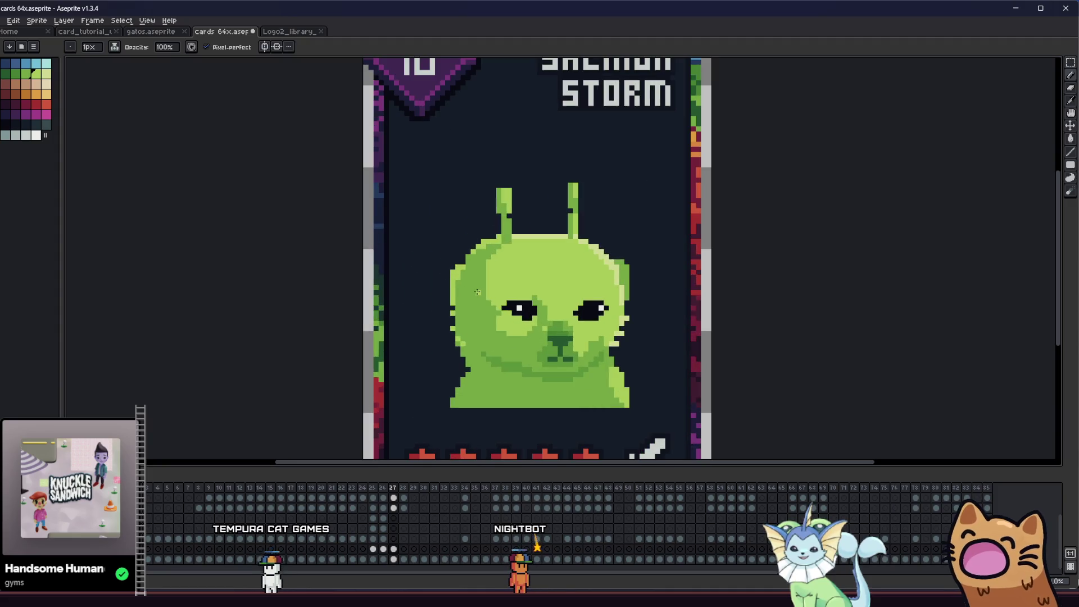
pyautogui.scroll(-1, 713, 382)
pyautogui.scroll(2, 539, 338)
pyautogui.scroll(2, 468, 318)
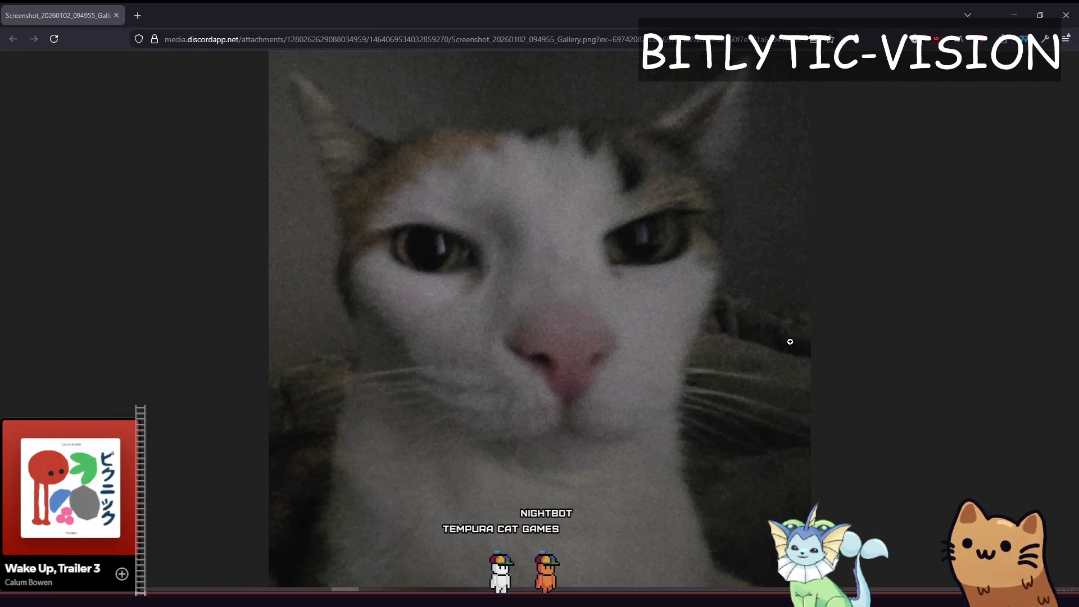
# - View the green alien-cat reference image in Firefox, then return to the card in Aseprite
pyautogui.click(962, 293)
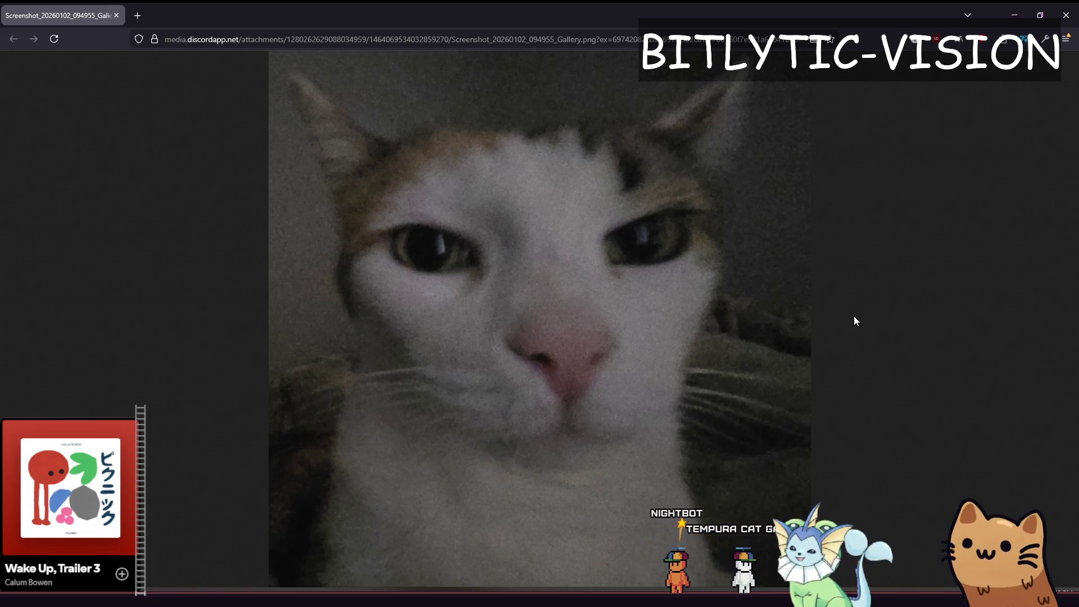
pyautogui.hotkey('alt', 'Tab')
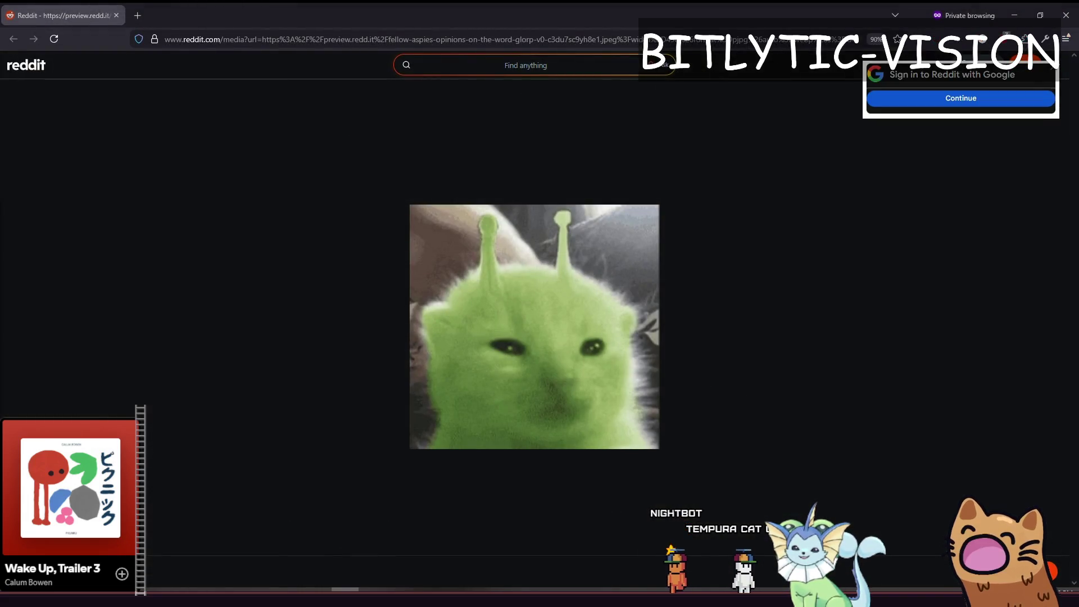
pyautogui.hotkey('alt', 'Tab')
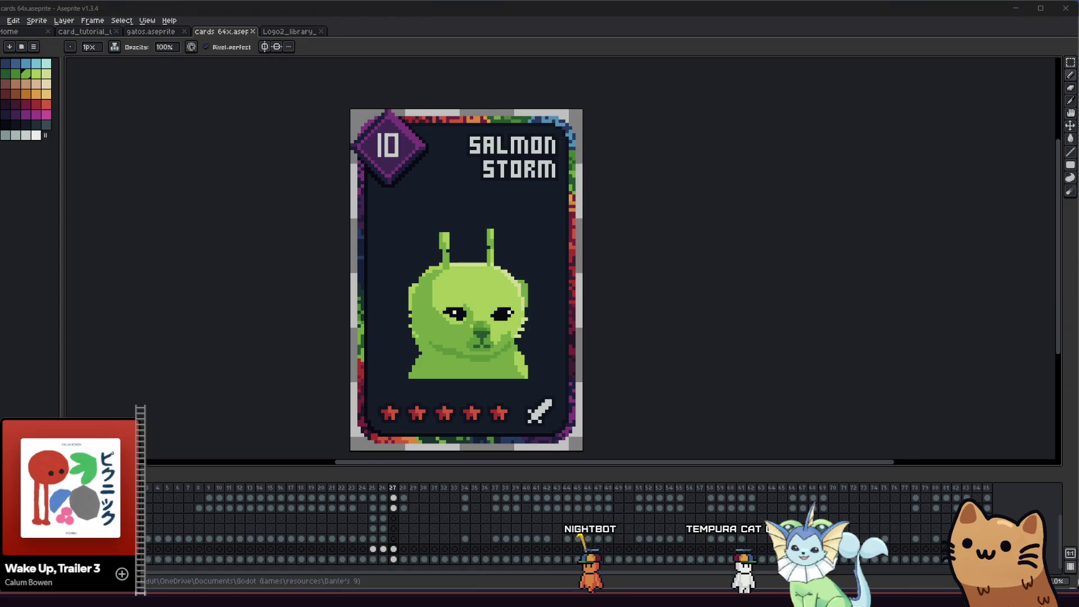
# - Centre the enlarged face and bucket-fill an area of the left eye
pyautogui.moveTo(204, 352); pyautogui.dragTo(276, 343)
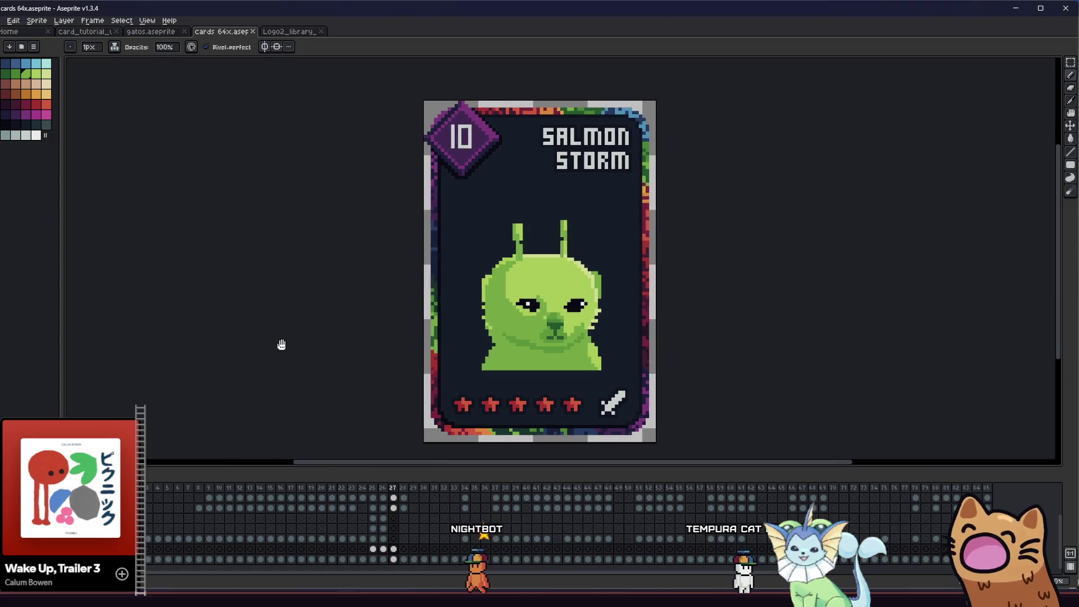
pyautogui.scroll(1, 270, 342)
pyautogui.scroll(1, 418, 270)
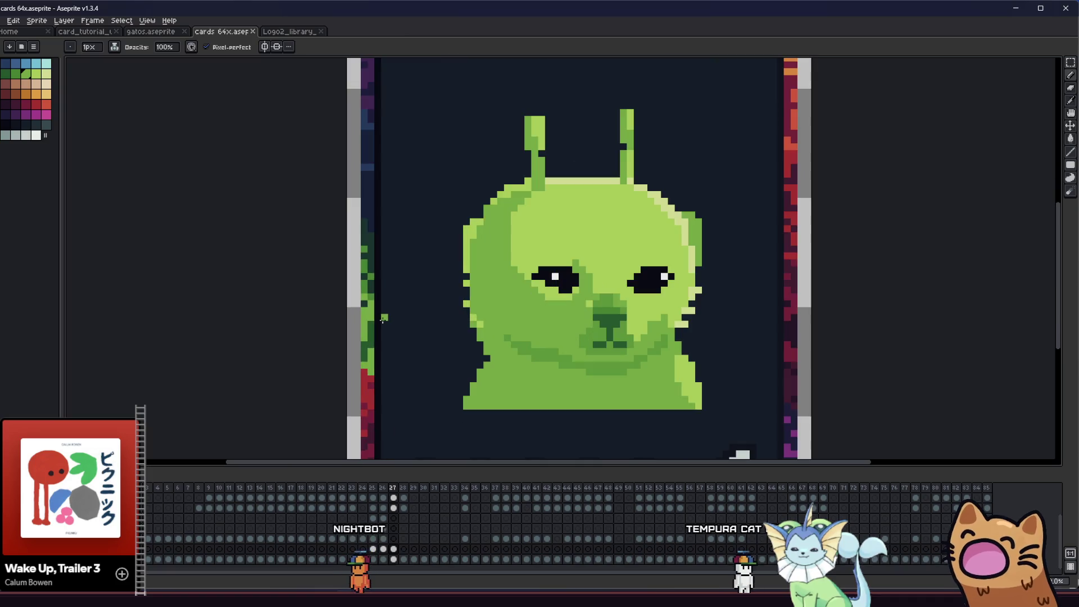
pyautogui.moveTo(455, 228)
pyautogui.mouseDown()
pyautogui.moveTo(309, 279)
pyautogui.moveTo(356, 258)
pyautogui.moveTo(419, 261)
pyautogui.moveTo(350, 256)
pyautogui.moveTo(415, 251)
pyautogui.moveTo(385, 250)
pyautogui.mouseUp()
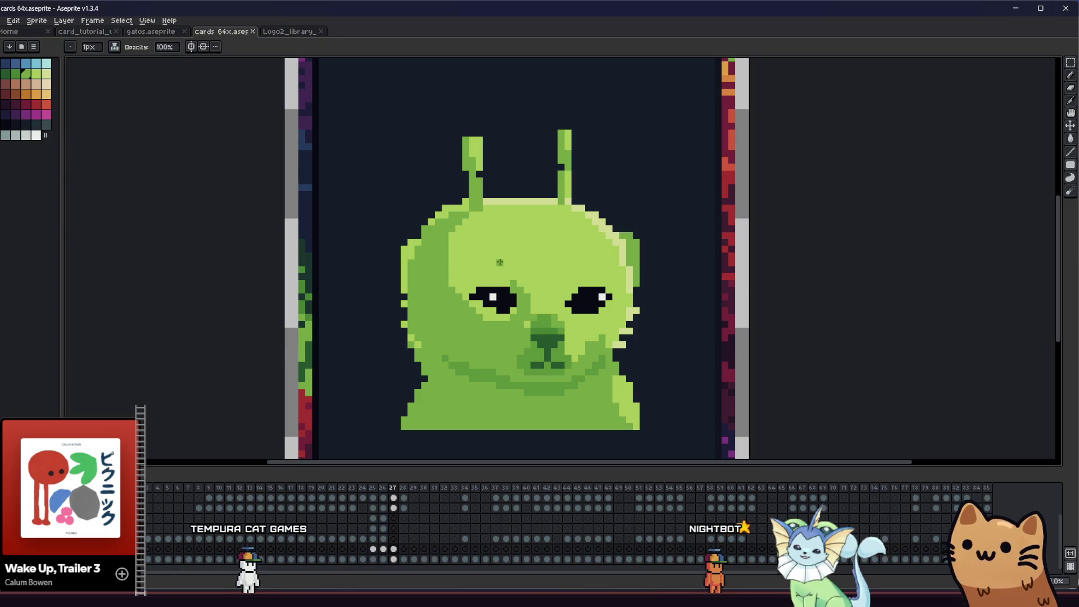
pyautogui.press('g')
pyautogui.click(511, 313)
pyautogui.press('b')
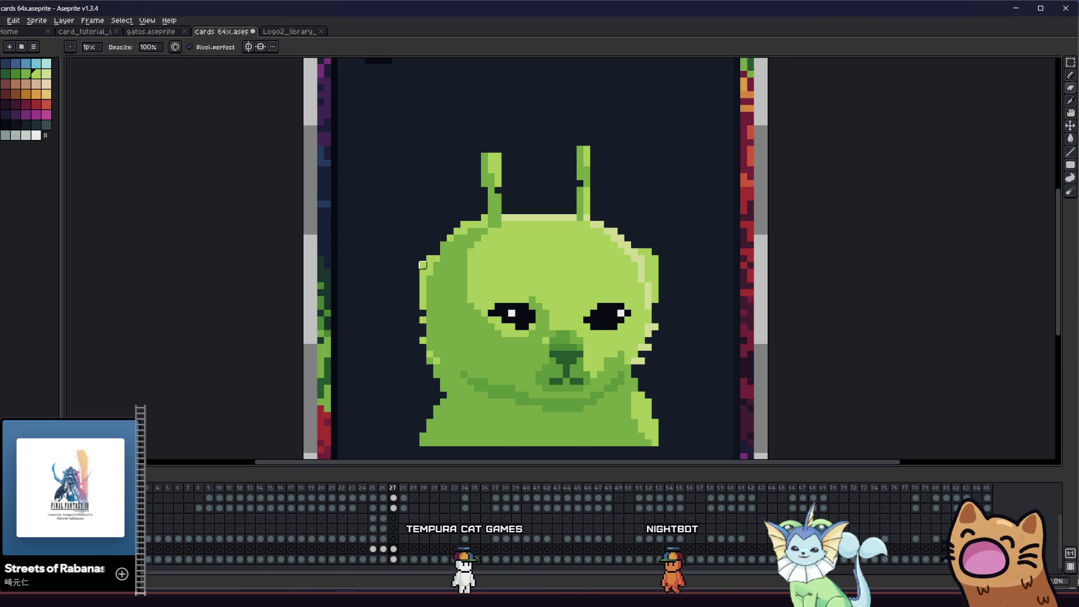
# - Pick a green and darken the light pixels on the creature's left cheek
pyautogui.press('i')
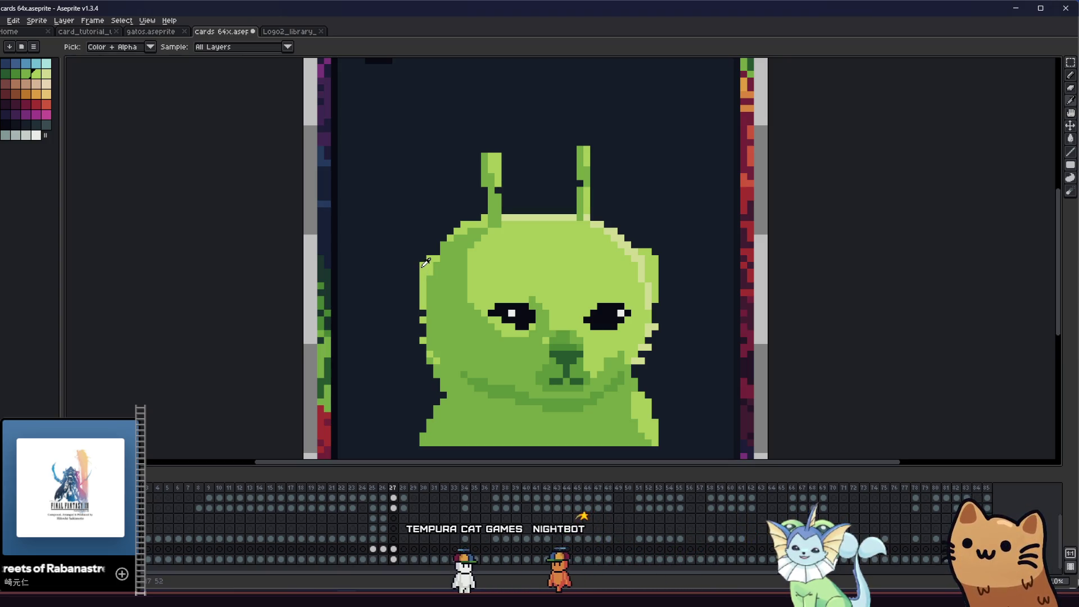
pyautogui.press('b')
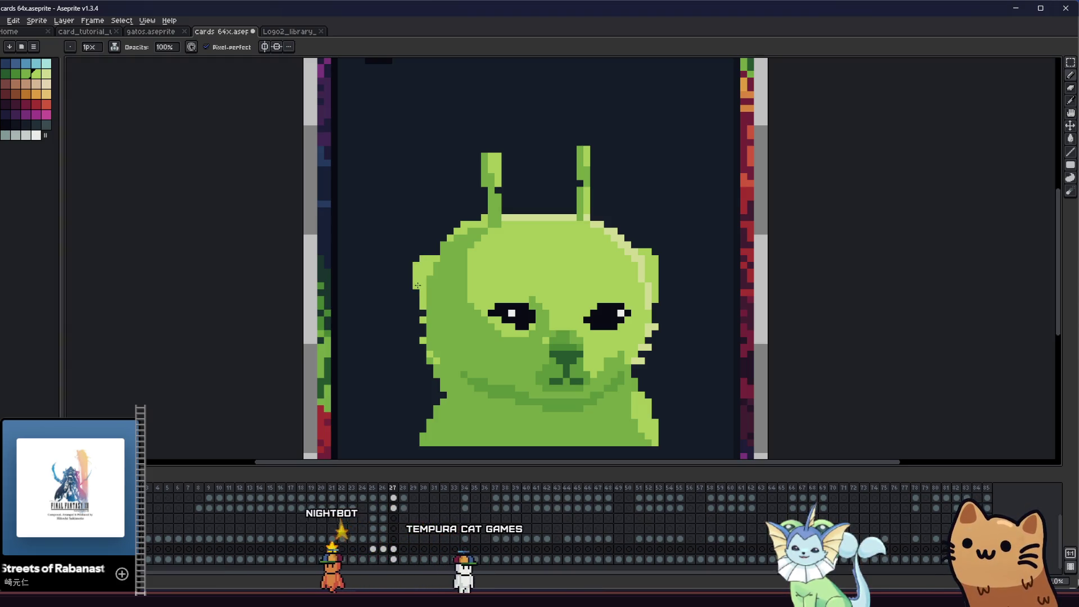
pyautogui.scroll(-3, 417, 285)
pyautogui.moveTo(350, 313); pyautogui.dragTo(237, 329)
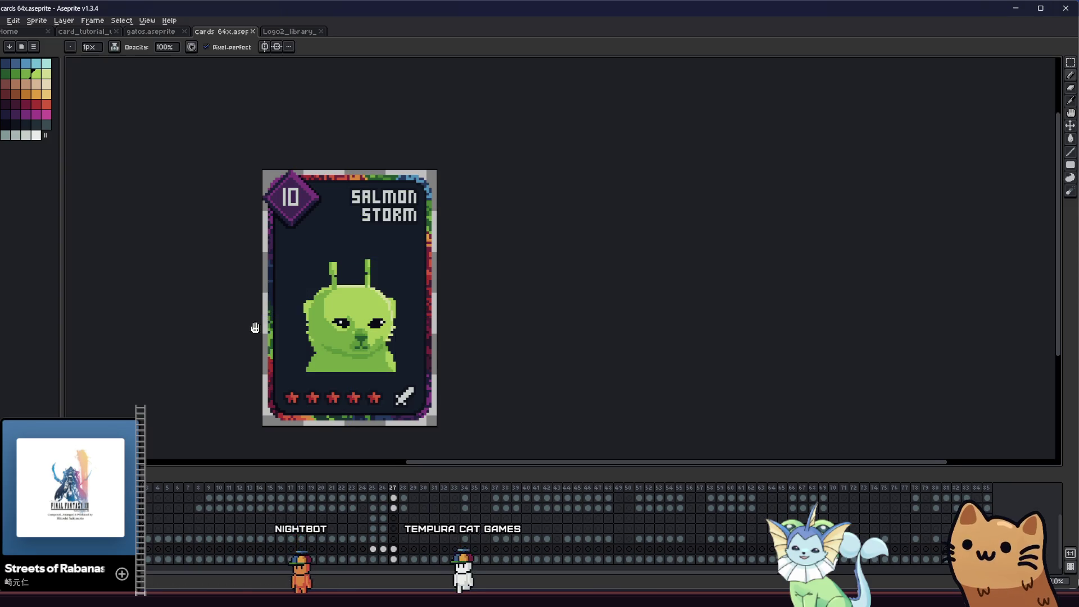
pyautogui.scroll(1, 268, 325)
pyautogui.moveTo(268, 325)
pyautogui.mouseDown()
pyautogui.moveTo(176, 344)
pyautogui.moveTo(153, 340)
pyautogui.moveTo(164, 332)
pyautogui.mouseUp()
pyautogui.scroll(4, 260, 296)
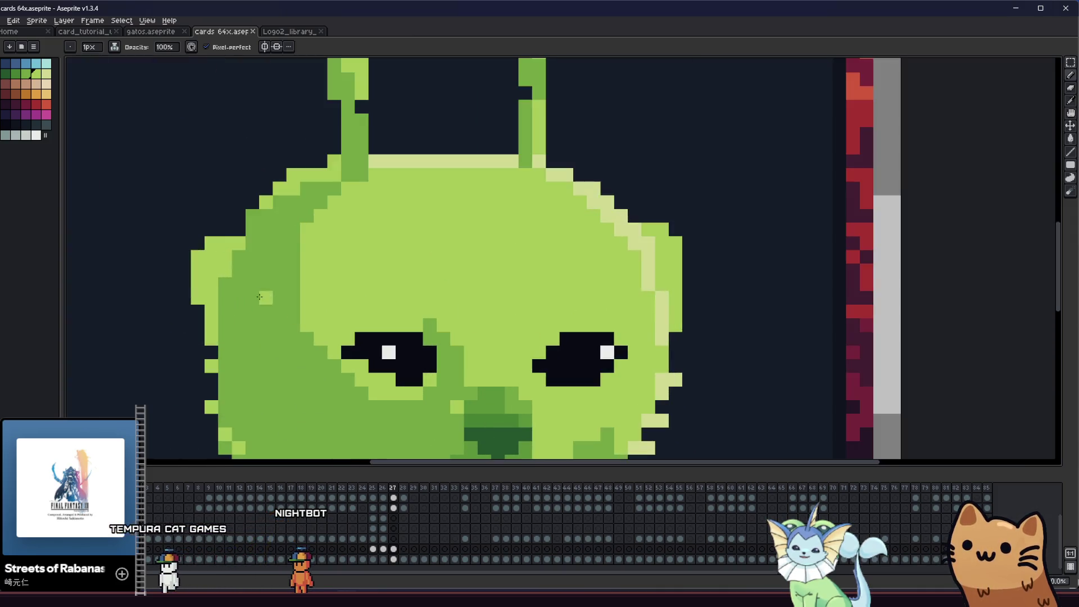
pyautogui.click(256, 266)
pyautogui.moveTo(255, 266); pyautogui.dragTo(211, 297)
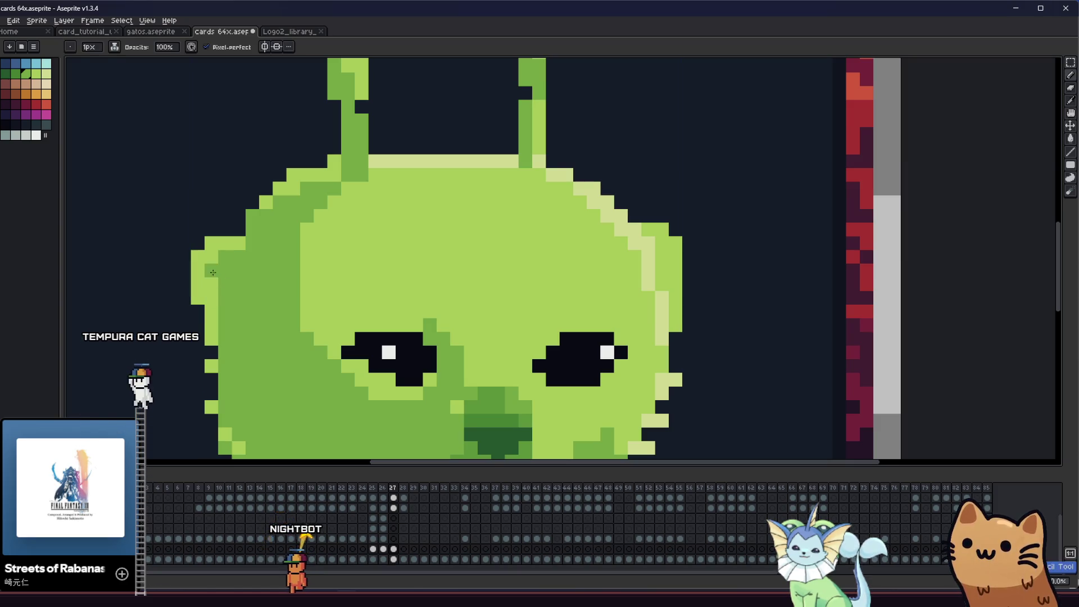
pyautogui.scroll(-2, 207, 330)
pyautogui.scroll(-1, 206, 329)
pyautogui.scroll(-2, 206, 330)
# - Pan the enlarged view up toward the antennae on top of the head
pyautogui.moveTo(147, 349)
pyautogui.mouseDown()
pyautogui.moveTo(193, 334)
pyautogui.moveTo(255, 337)
pyautogui.mouseUp()
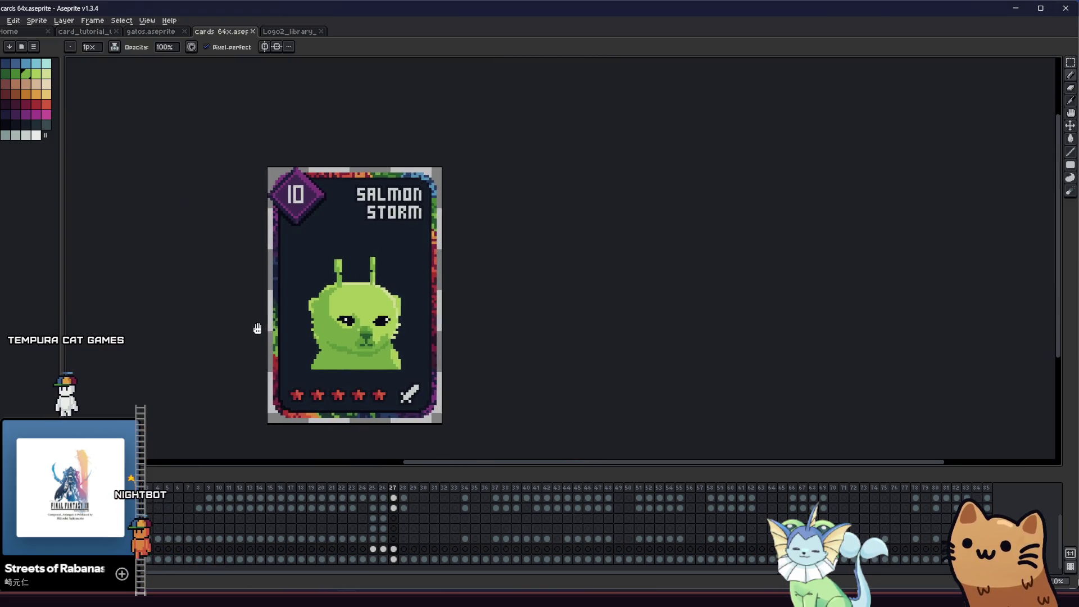
pyautogui.scroll(2, 256, 337)
pyautogui.scroll(1, 253, 337)
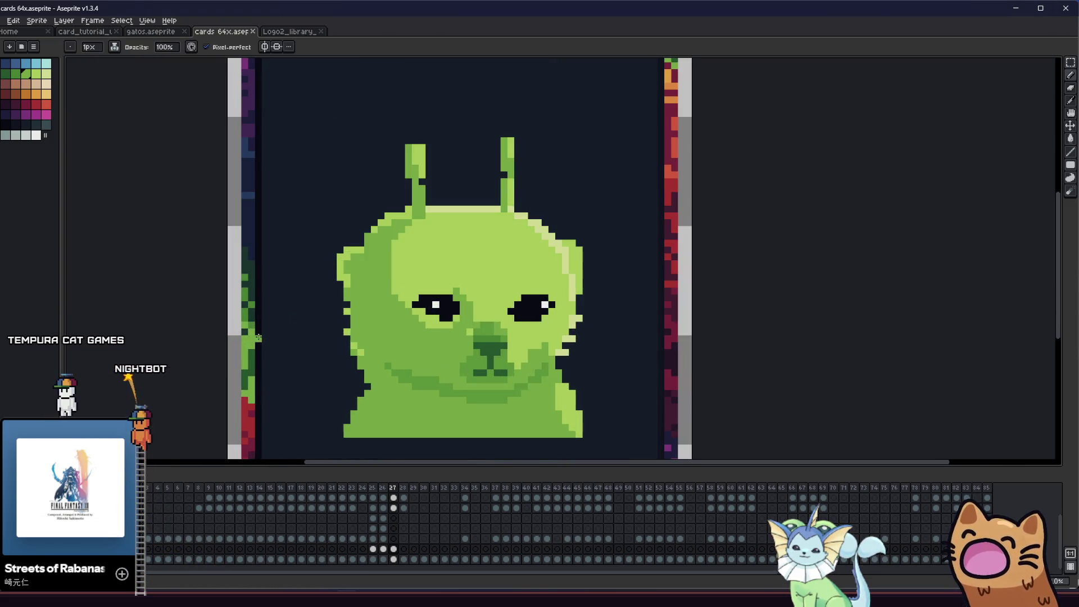
pyautogui.scroll(1, 233, 324)
pyautogui.scroll(1, 219, 317)
pyautogui.scroll(1, 211, 312)
pyautogui.moveTo(212, 311); pyautogui.dragTo(208, 302)
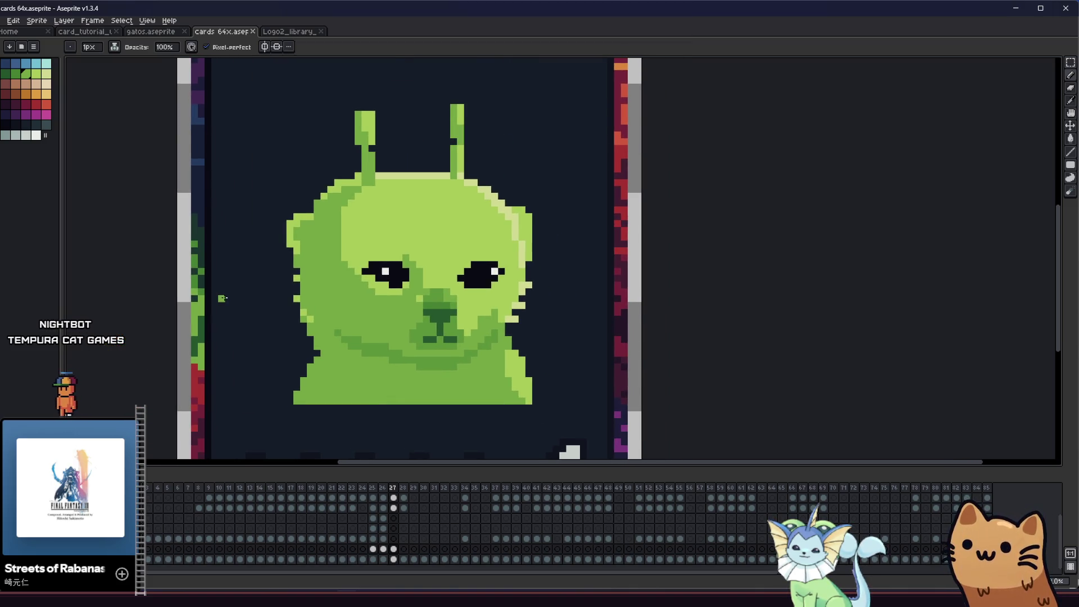
pyautogui.scroll(-1, 222, 298)
pyautogui.moveTo(217, 290); pyautogui.dragTo(241, 313)
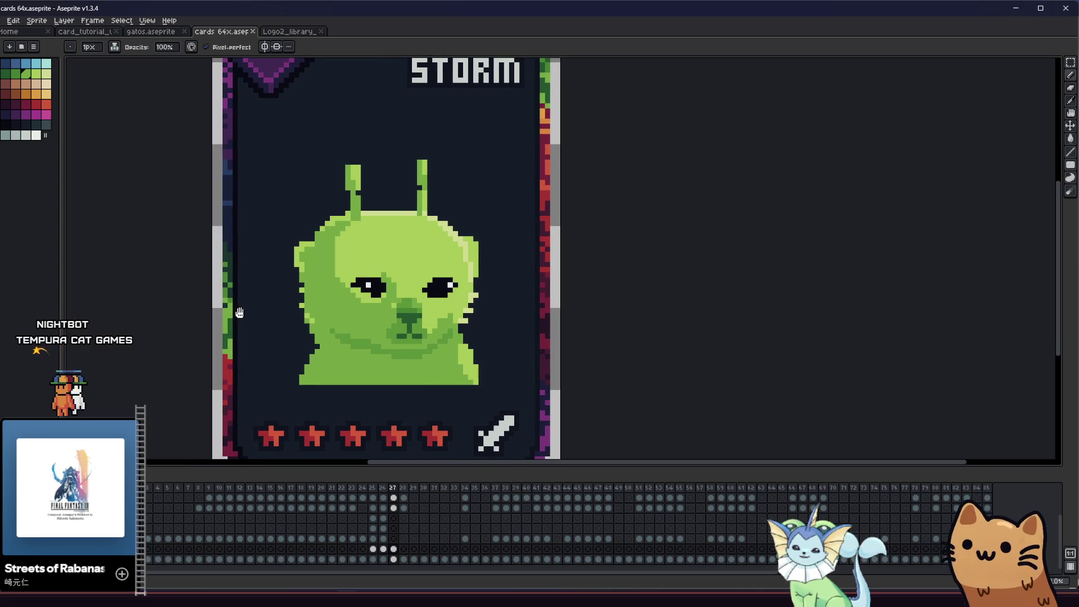
pyautogui.scroll(2, 291, 294)
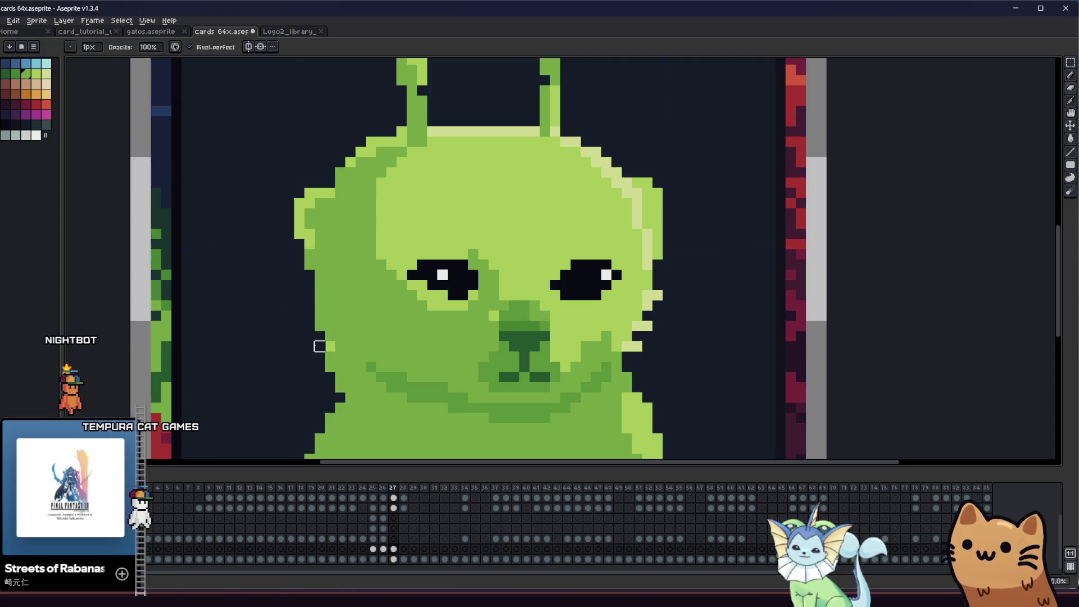
pyautogui.scroll(-3, 573, 361)
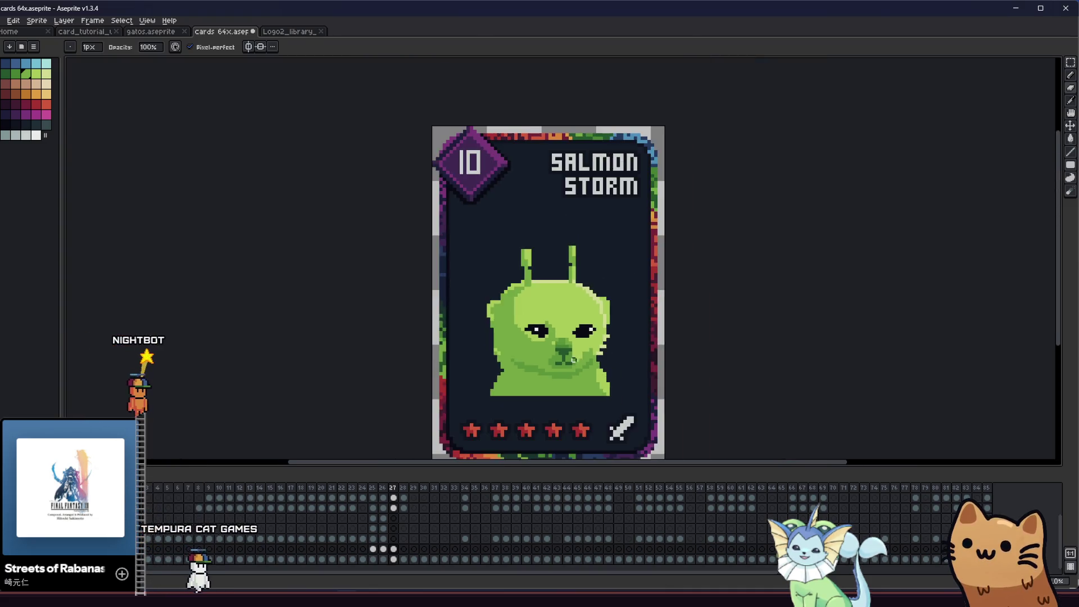
pyautogui.scroll(1, 506, 321)
pyautogui.scroll(2, 438, 278)
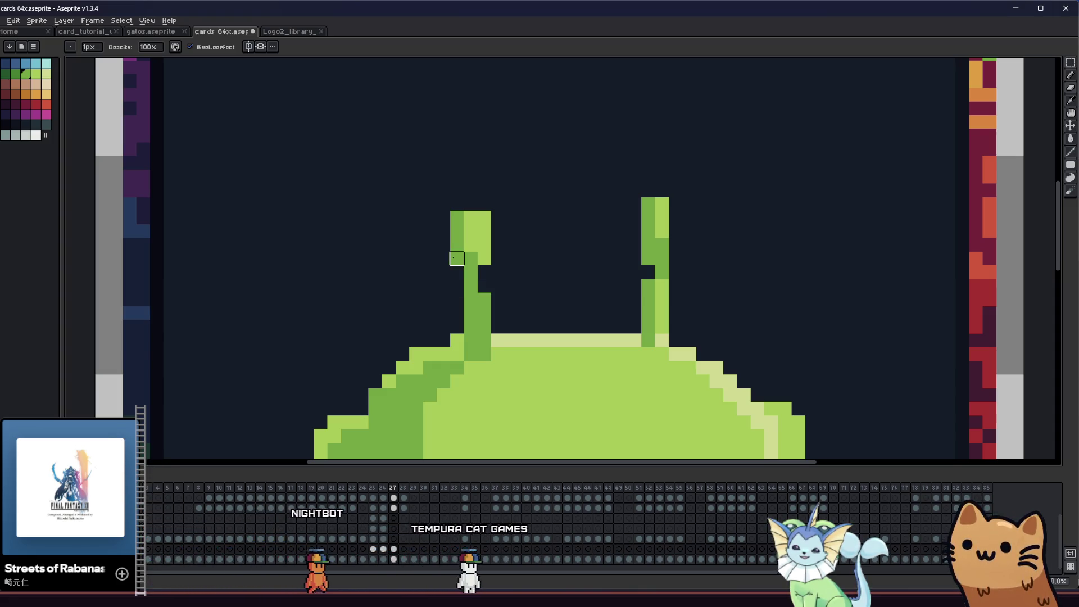
pyautogui.hscroll(1, 465, 300)
# - Sample the green from the left antenna tip for the matching right tip
pyautogui.press('alt')
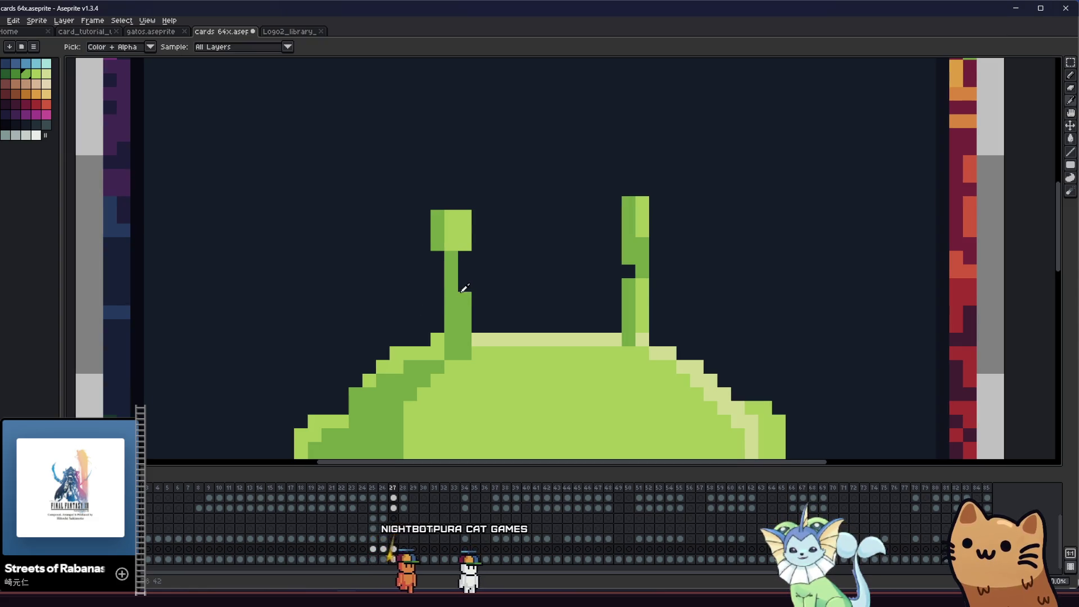
pyautogui.scroll(-3, 437, 299)
pyautogui.moveTo(360, 312); pyautogui.dragTo(327, 313)
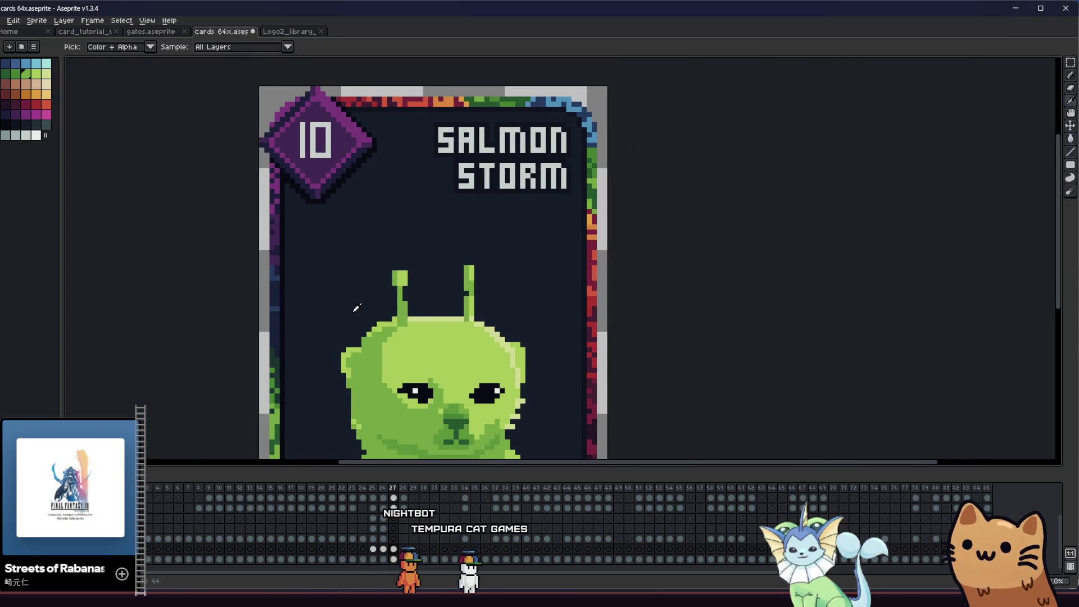
pyautogui.scroll(1, 385, 295)
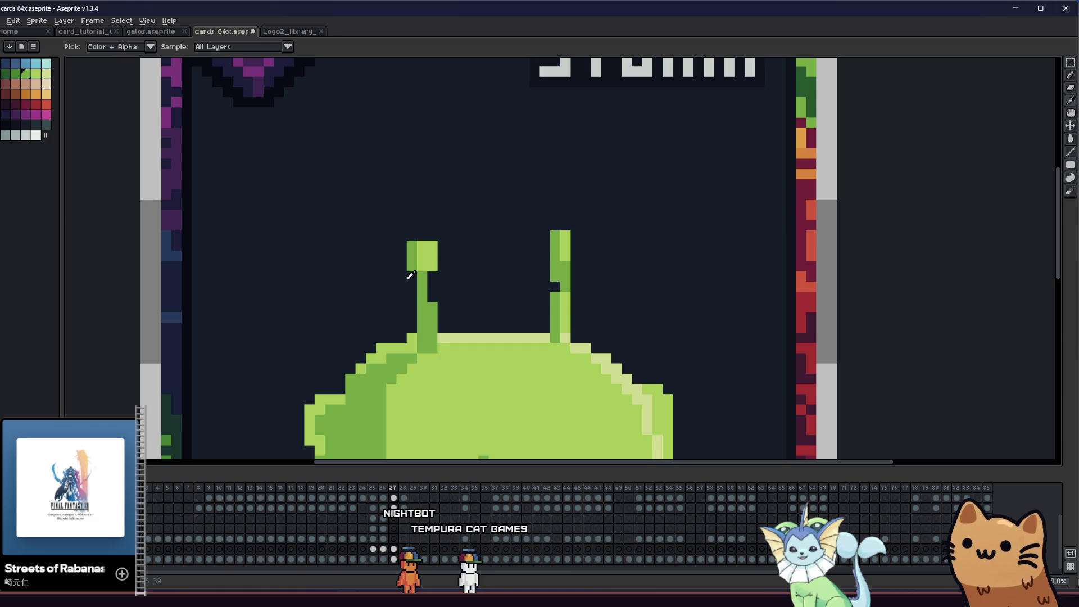
pyautogui.keyDown('alt'); pyautogui.click(416, 263); pyautogui.keyUp('alt')
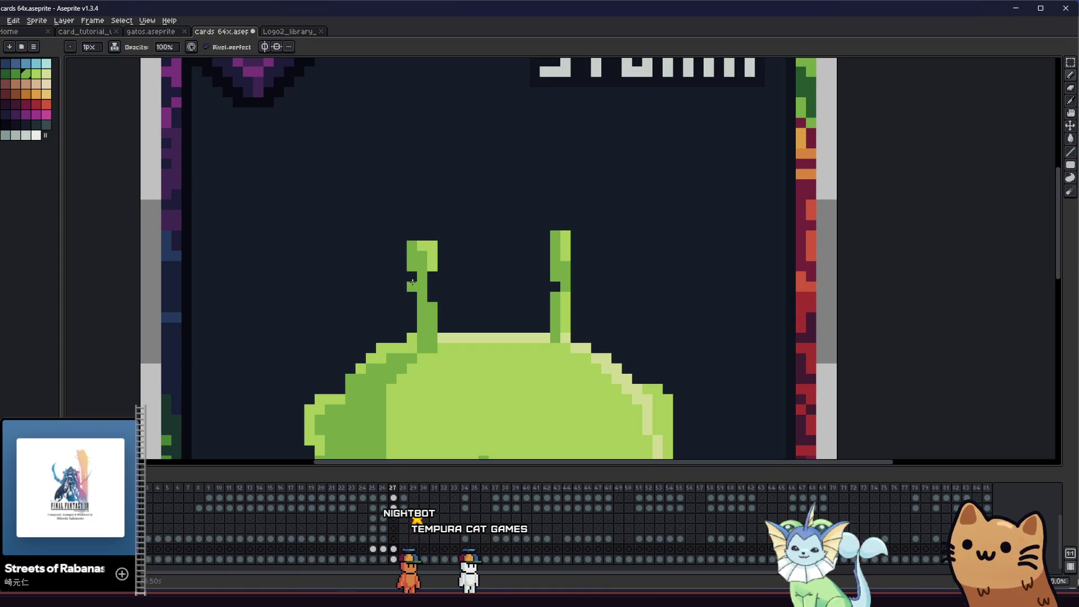
pyautogui.press('alt')
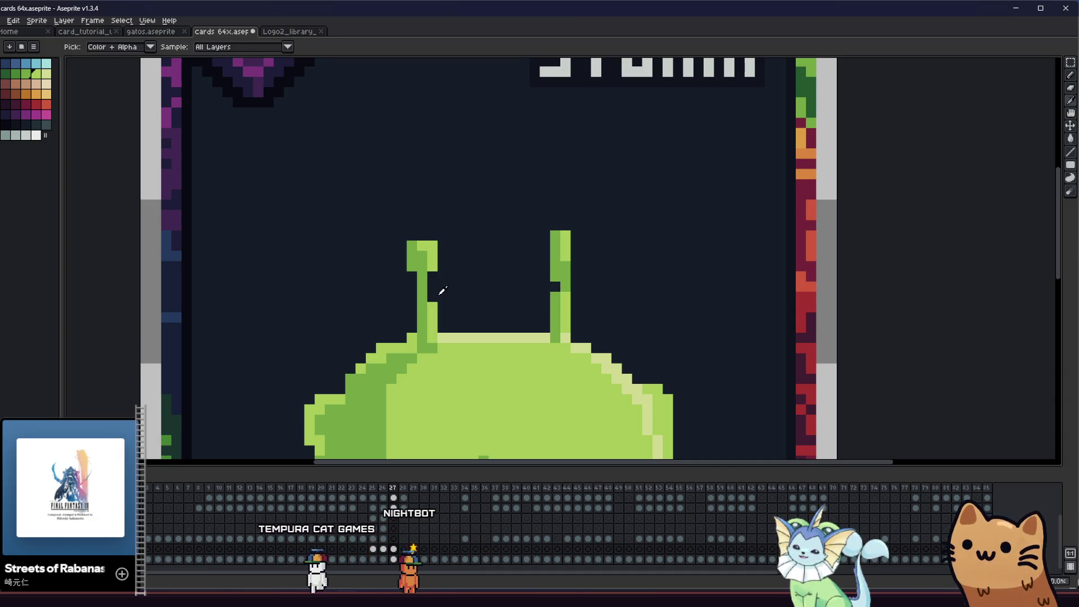
pyautogui.scroll(-2, 442, 290)
pyautogui.moveTo(367, 350); pyautogui.dragTo(211, 342)
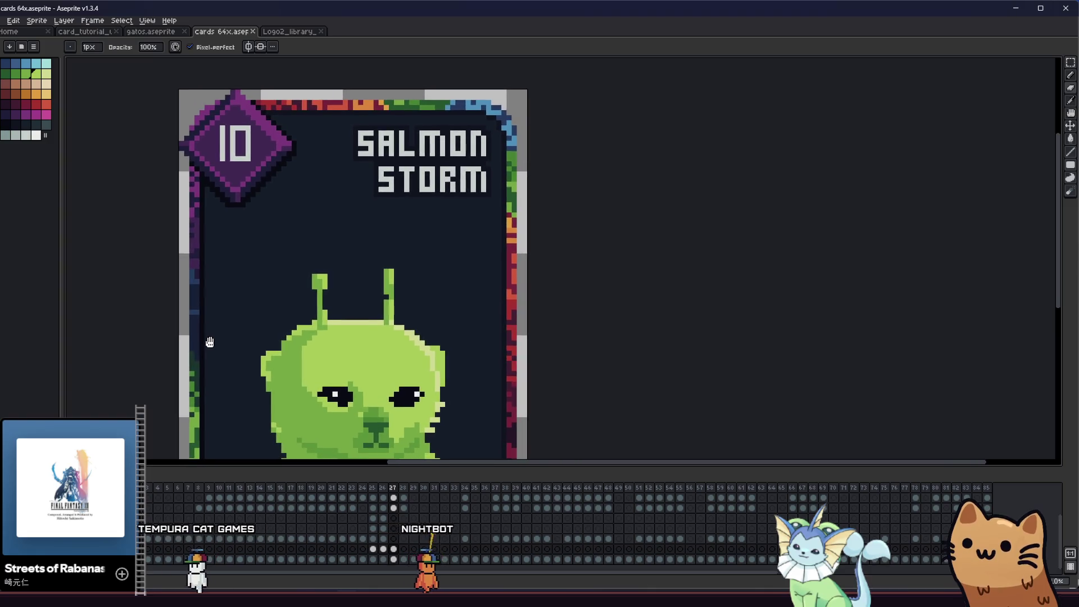
pyautogui.scroll(1, 419, 313)
pyautogui.scroll(1, 337, 248)
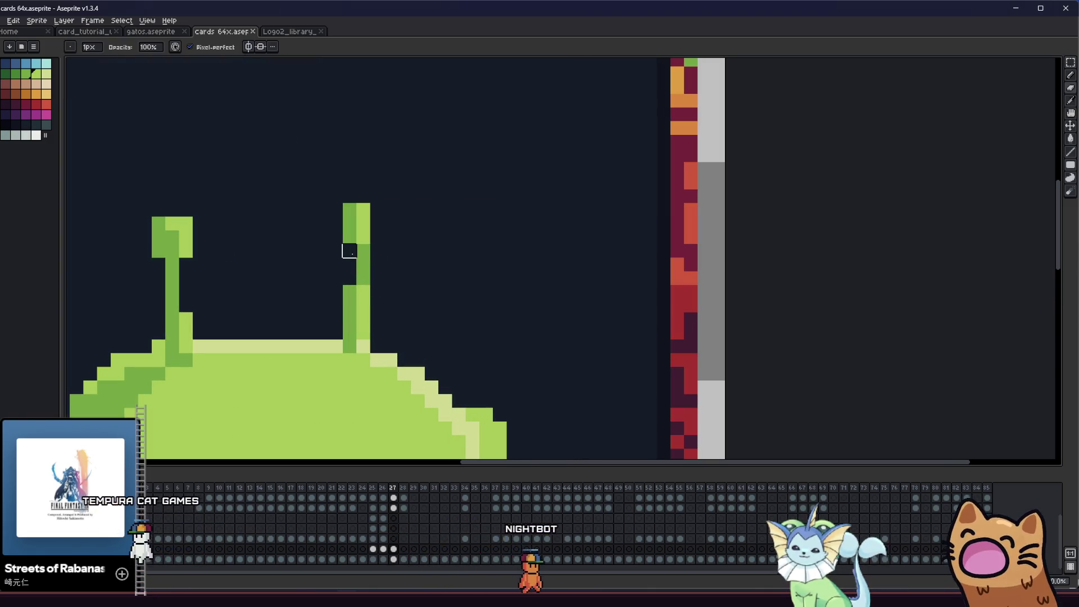
# - Add green pixels to widen the right antenna tip and save the card
pyautogui.press('i')
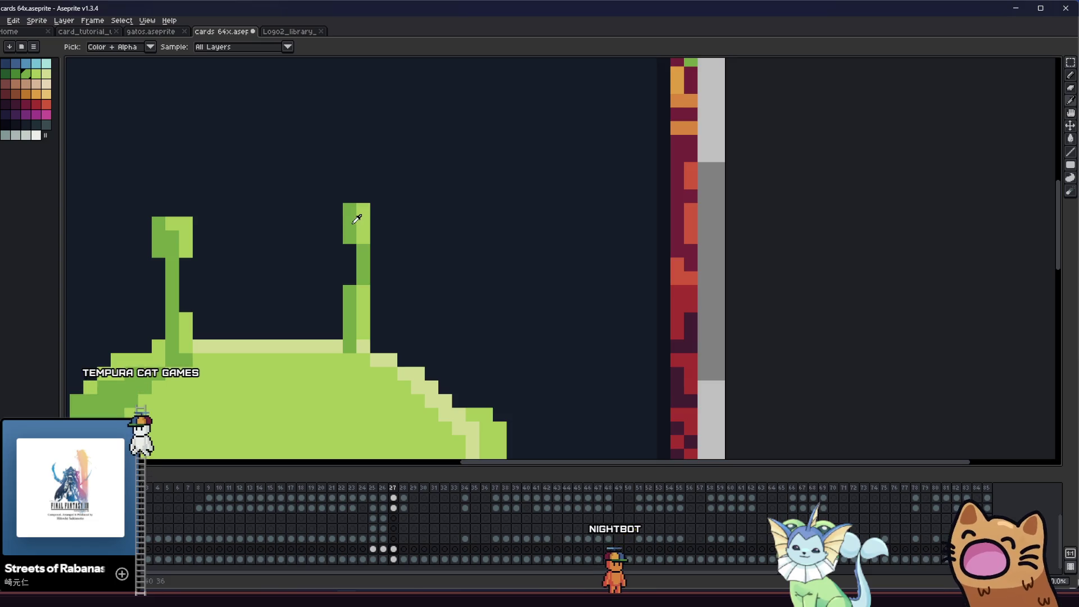
pyautogui.press('b')
pyautogui.moveTo(378, 238); pyautogui.dragTo(356, 200)
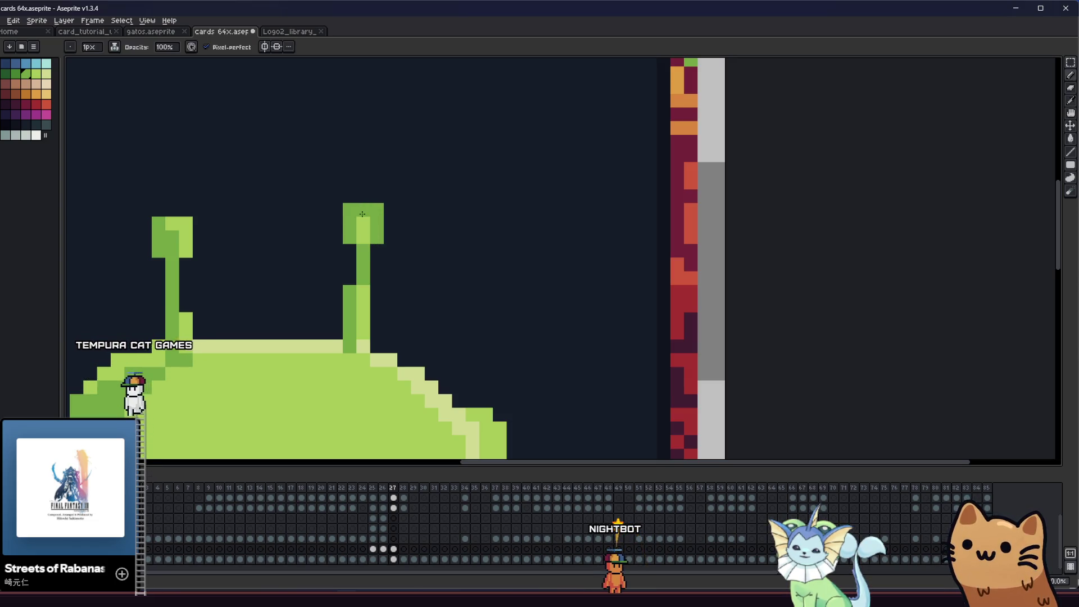
pyautogui.press('i')
pyautogui.scroll(-1, 312, 273)
pyautogui.scroll(-1, 248, 324)
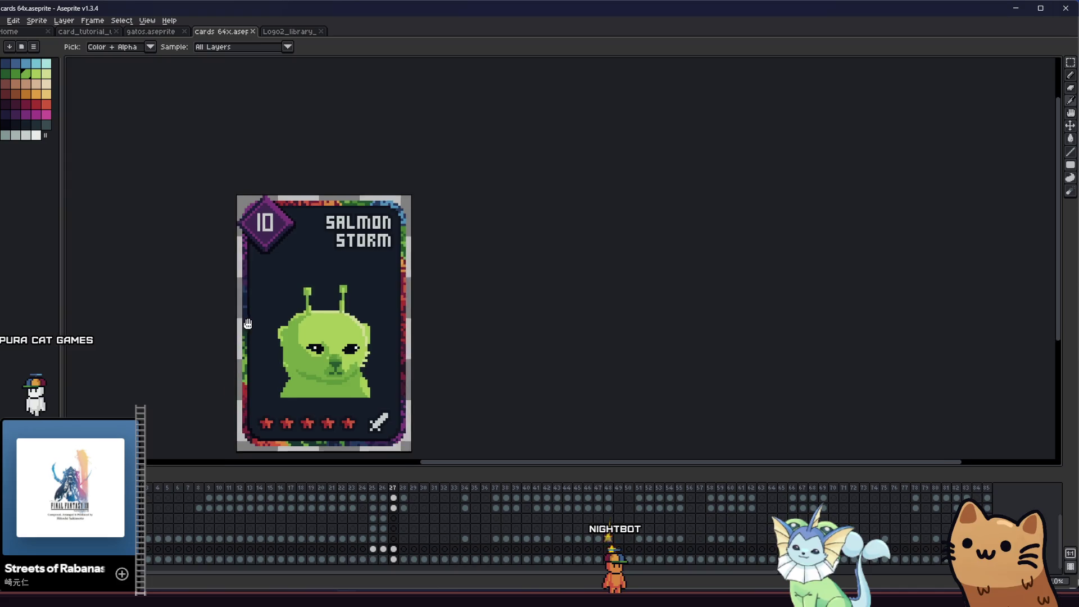
pyautogui.scroll(2, 291, 328)
pyautogui.press('b')
pyautogui.scroll(2, 420, 261)
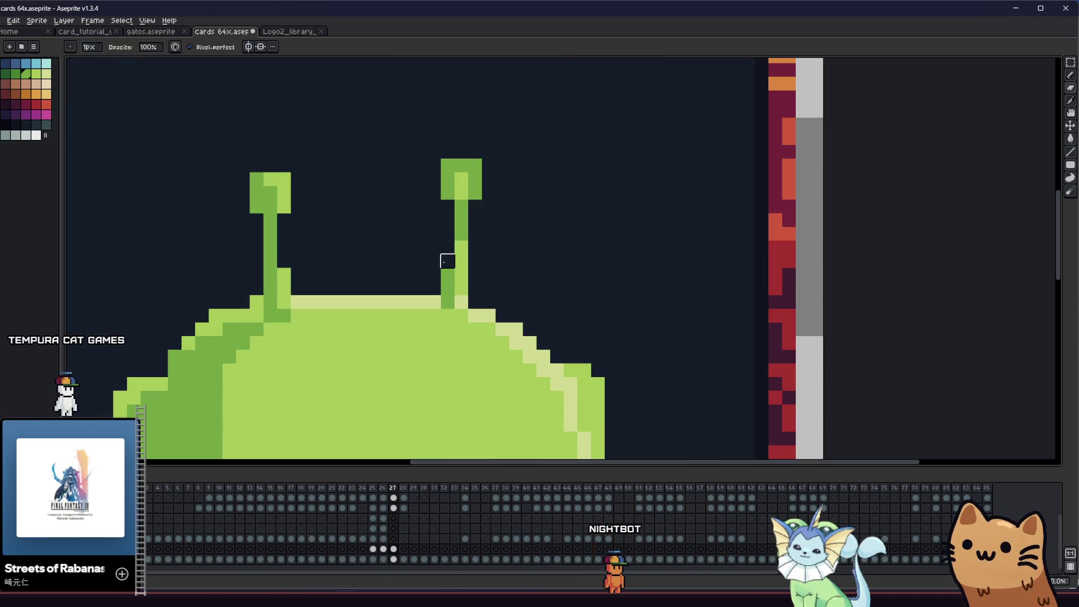
pyautogui.scroll(-3, 447, 275)
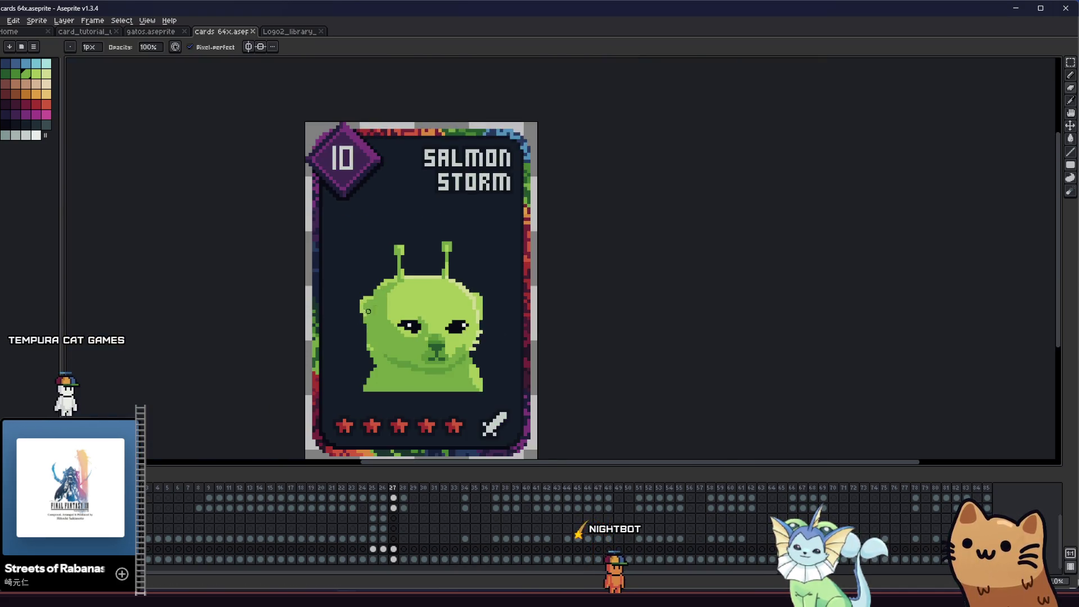
pyautogui.scroll(-1, 378, 311)
pyautogui.hotkey('ctrl', 's')
pyautogui.scroll(1, 396, 342)
pyautogui.scroll(1, 304, 342)
# - Marquee-select the area around both antennae
pyautogui.press('m')
pyautogui.scroll(2, 361, 188)
pyautogui.moveTo(369, 154); pyautogui.dragTo(538, 221)
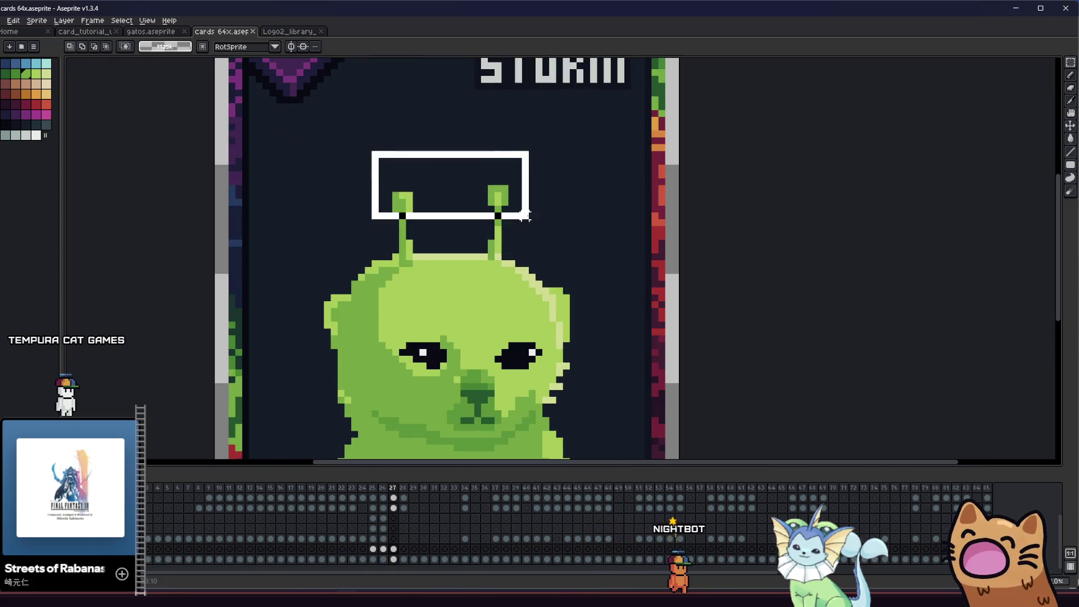
# - Select the right antenna, shift it one pixel toward the centre and commit the move
pyautogui.click(477, 303)
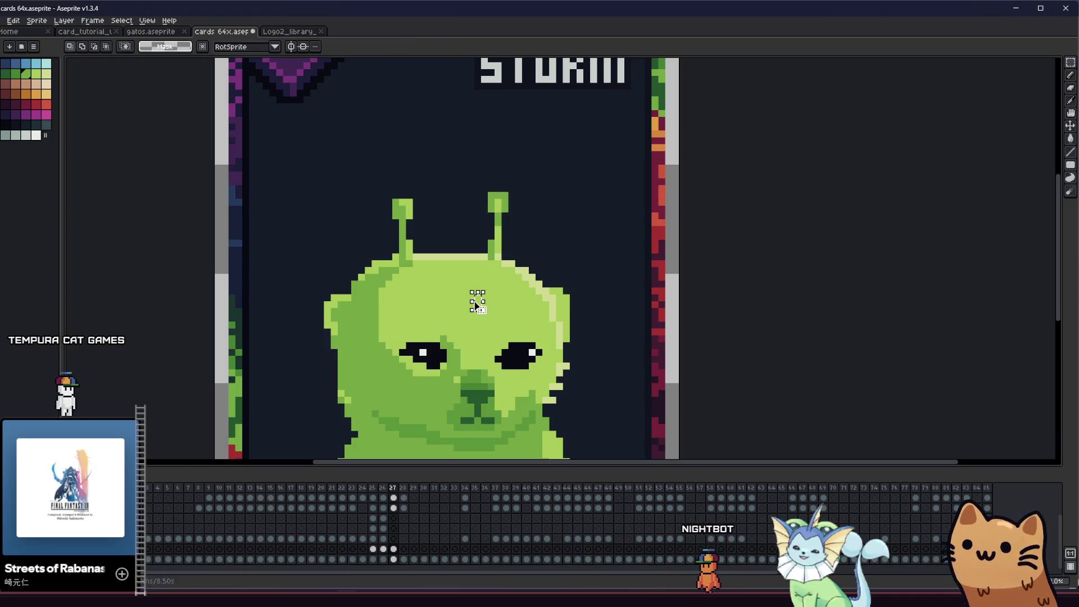
pyautogui.scroll(-2, 299, 353)
pyautogui.moveTo(308, 317)
pyautogui.mouseDown()
pyautogui.moveTo(325, 297)
pyautogui.moveTo(319, 304)
pyautogui.mouseUp()
pyautogui.scroll(1, 299, 313)
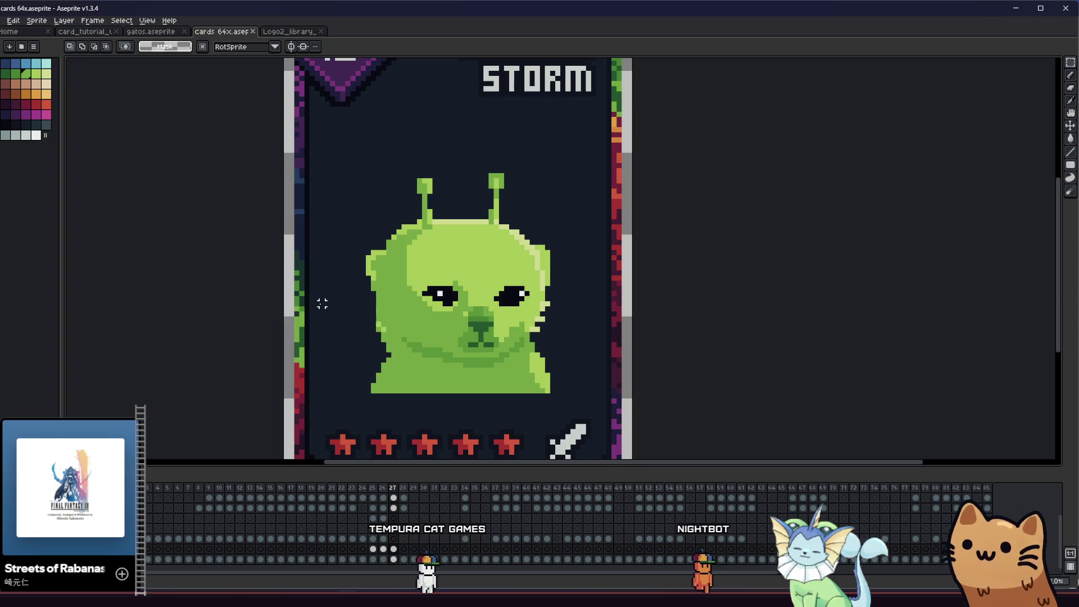
pyautogui.scroll(1, 455, 278)
pyautogui.scroll(1, 573, 220)
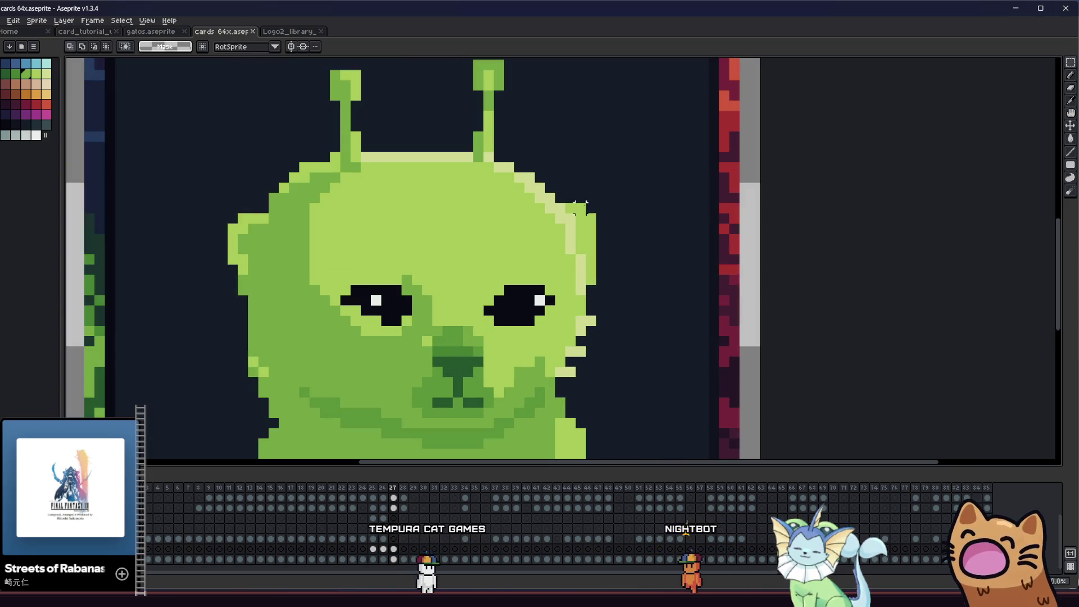
pyautogui.moveTo(580, 178)
pyautogui.mouseDown()
pyautogui.moveTo(559, 278)
pyautogui.moveTo(582, 308)
pyautogui.mouseUp()
pyautogui.scroll(-1, 590, 226)
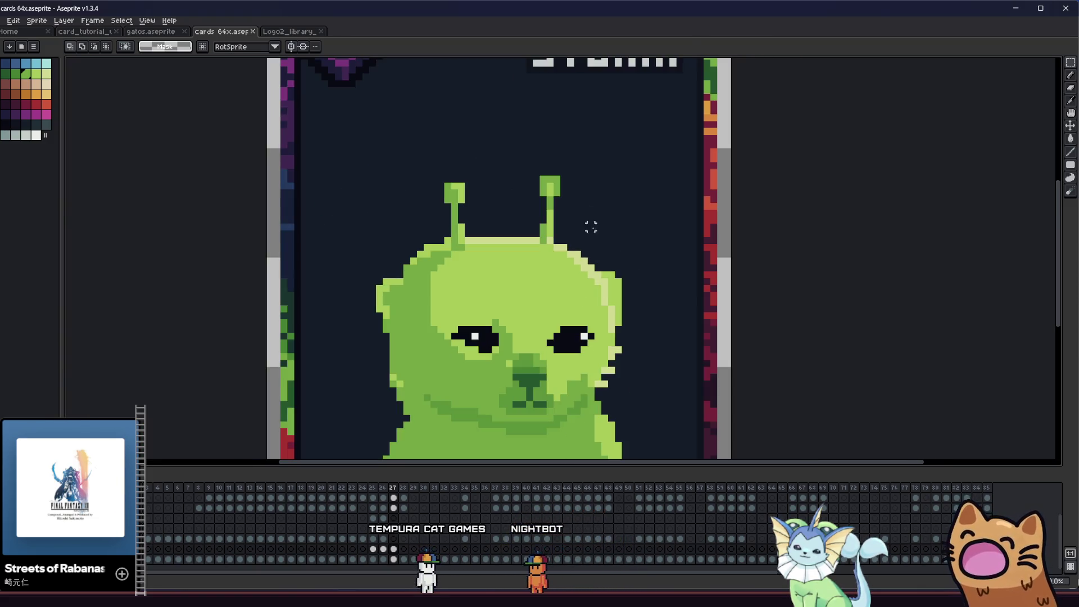
pyautogui.moveTo(631, 151); pyautogui.dragTo(511, 300)
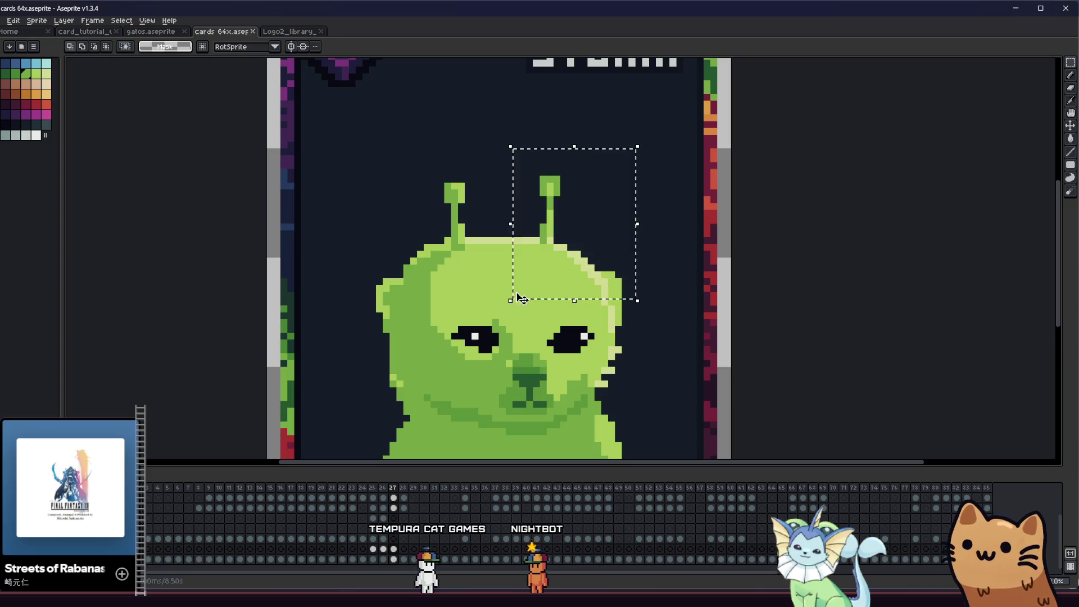
pyautogui.moveTo(560, 253); pyautogui.dragTo(549, 252)
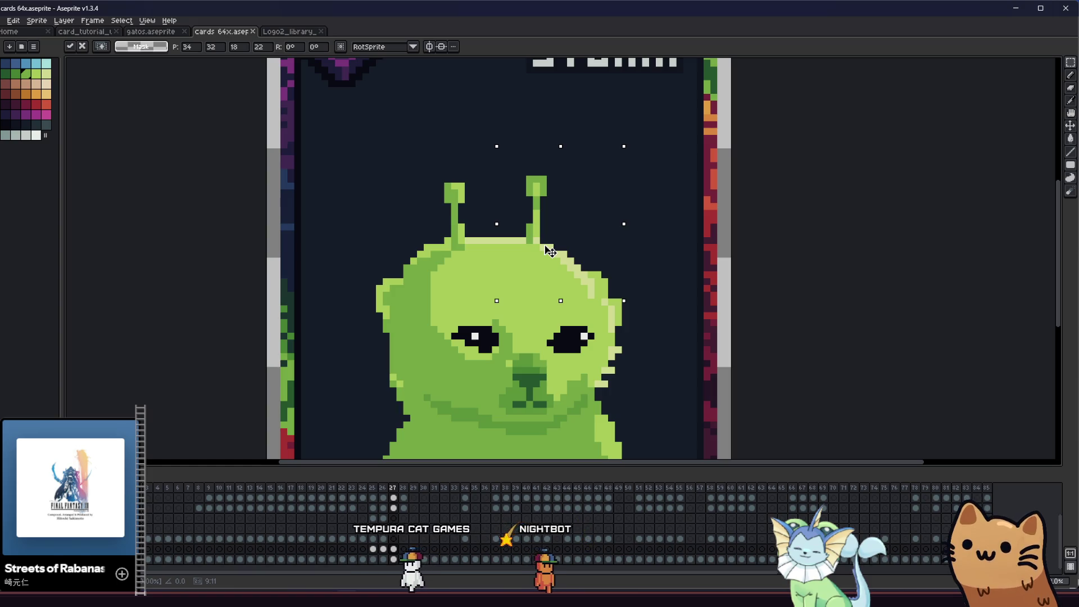
pyautogui.moveTo(549, 251); pyautogui.dragTo(554, 251)
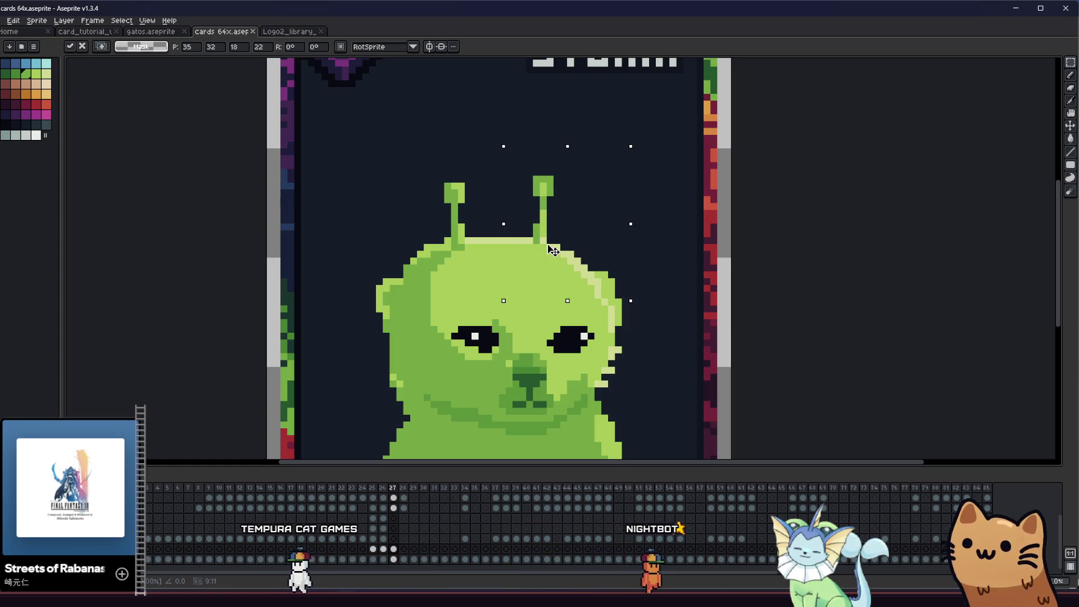
pyautogui.press('Return')
pyautogui.hotkey('ctrl', 'd')
pyautogui.scroll(1, 589, 284)
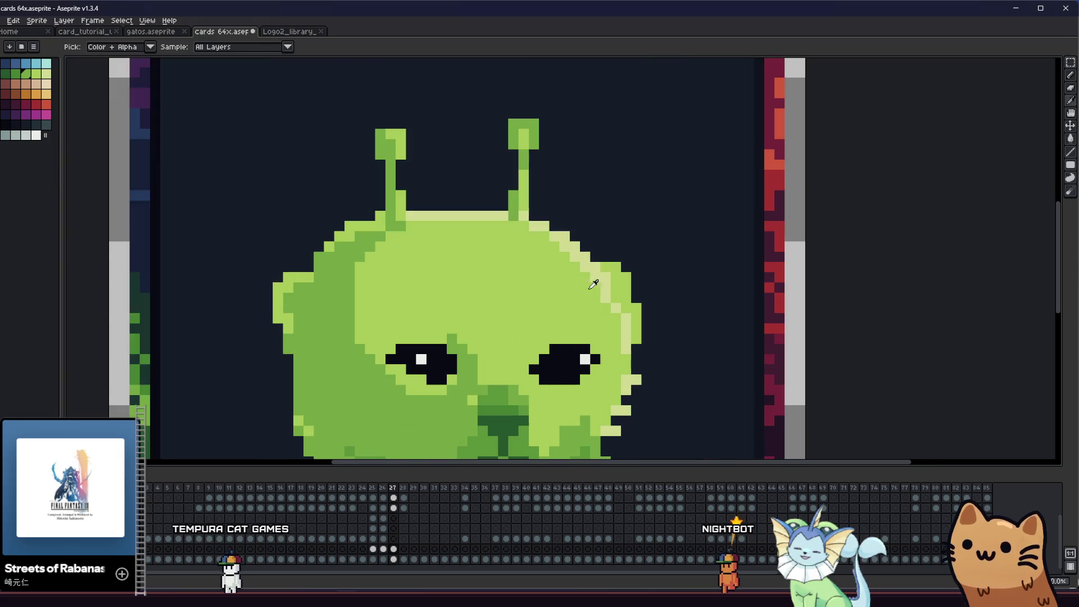
# - Pick a head green and save the card file
pyautogui.keyDown('alt'); pyautogui.click(599, 297); pyautogui.keyUp('alt')
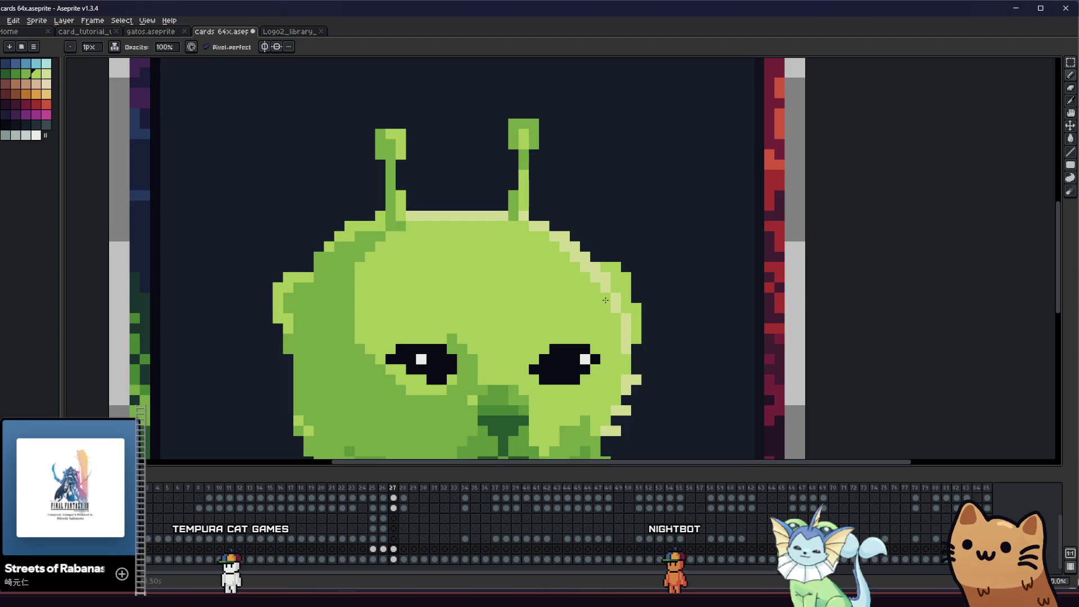
pyautogui.press('alt')
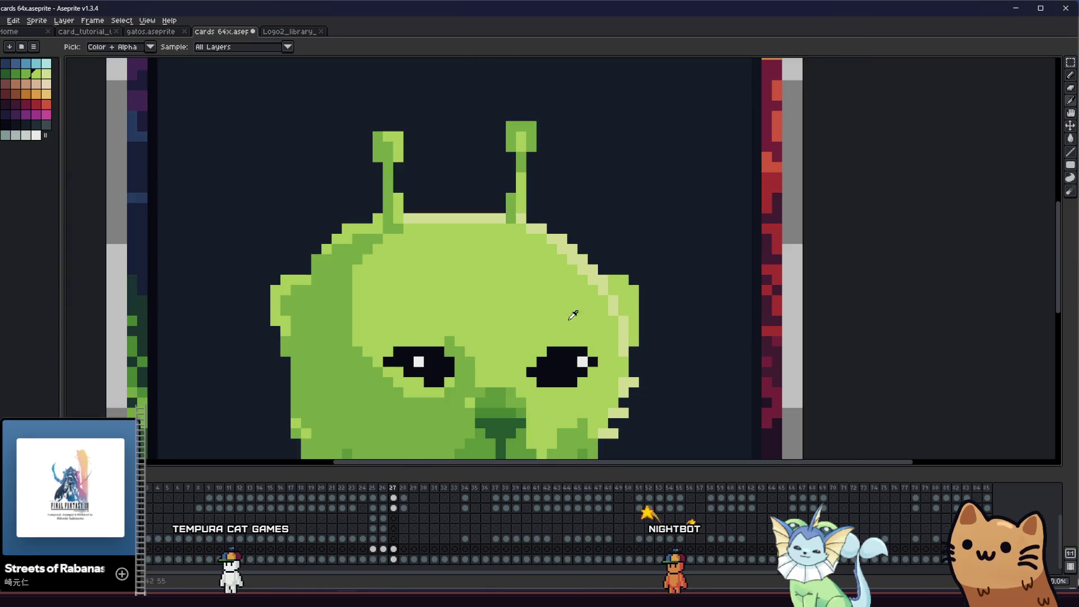
pyautogui.scroll(-4, 565, 320)
pyautogui.hotkey('ctrl', 's')
pyautogui.moveTo(427, 326); pyautogui.dragTo(425, 314)
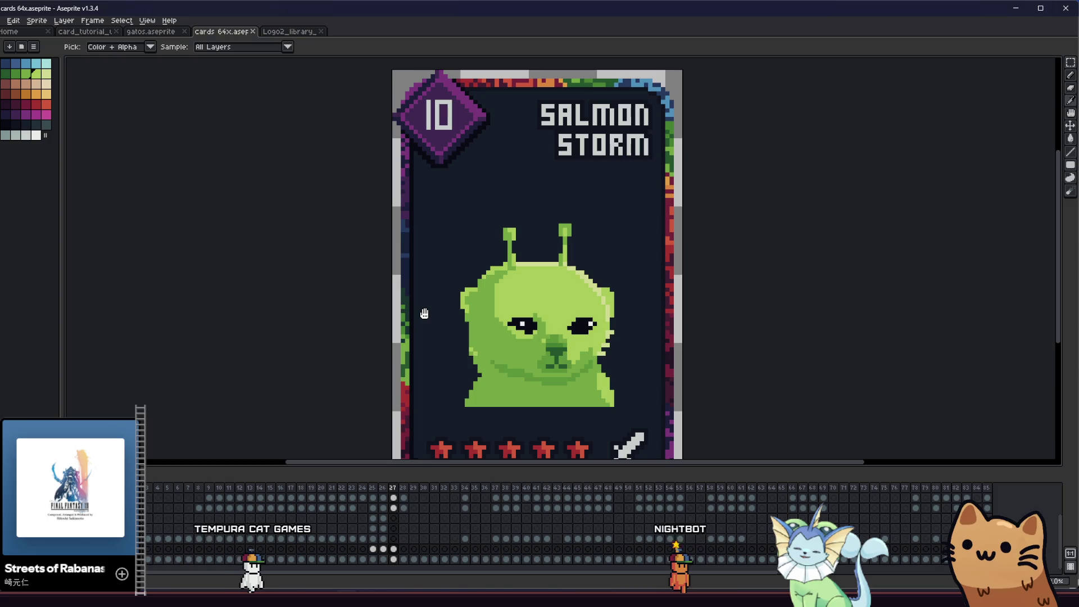
pyautogui.moveTo(425, 313); pyautogui.dragTo(388, 310)
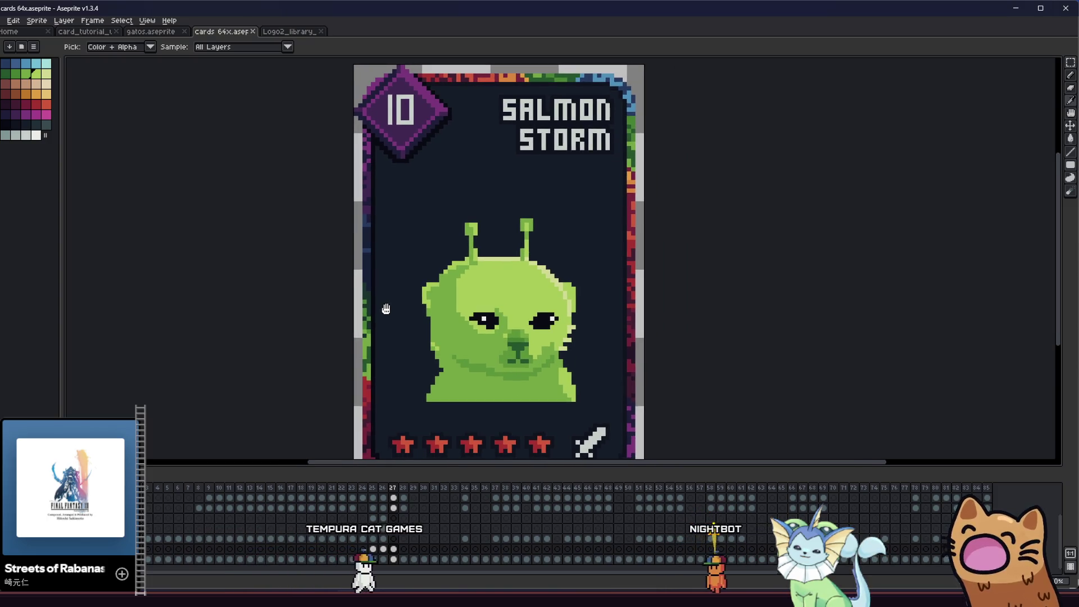
pyautogui.scroll(3, 432, 322)
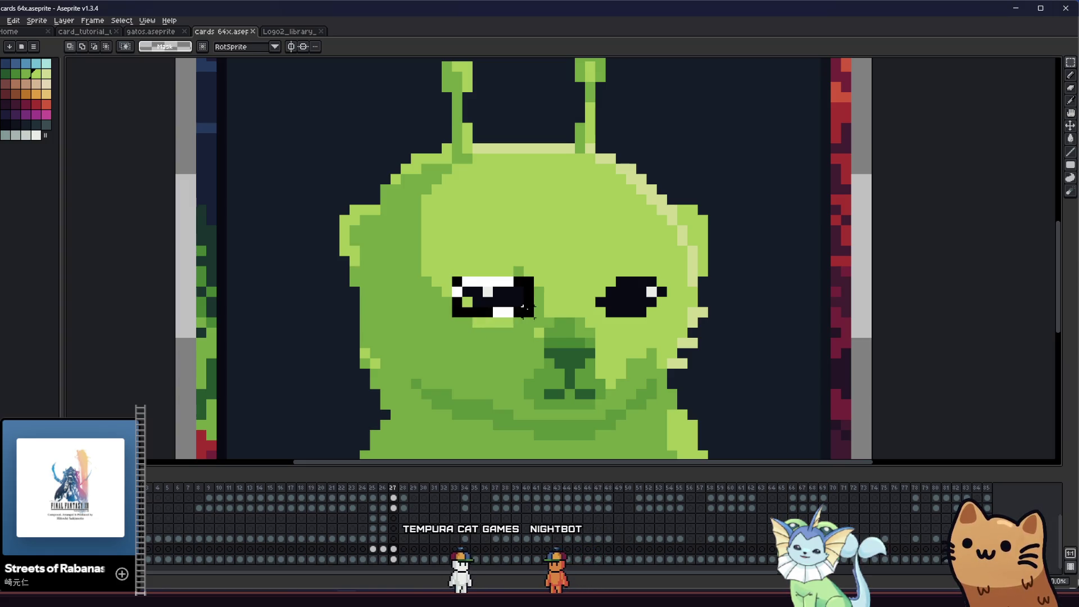
# - Undo the stray white eye pixels, then move both selected eyes up one pixel
pyautogui.hotkey('ctrl', 'z')
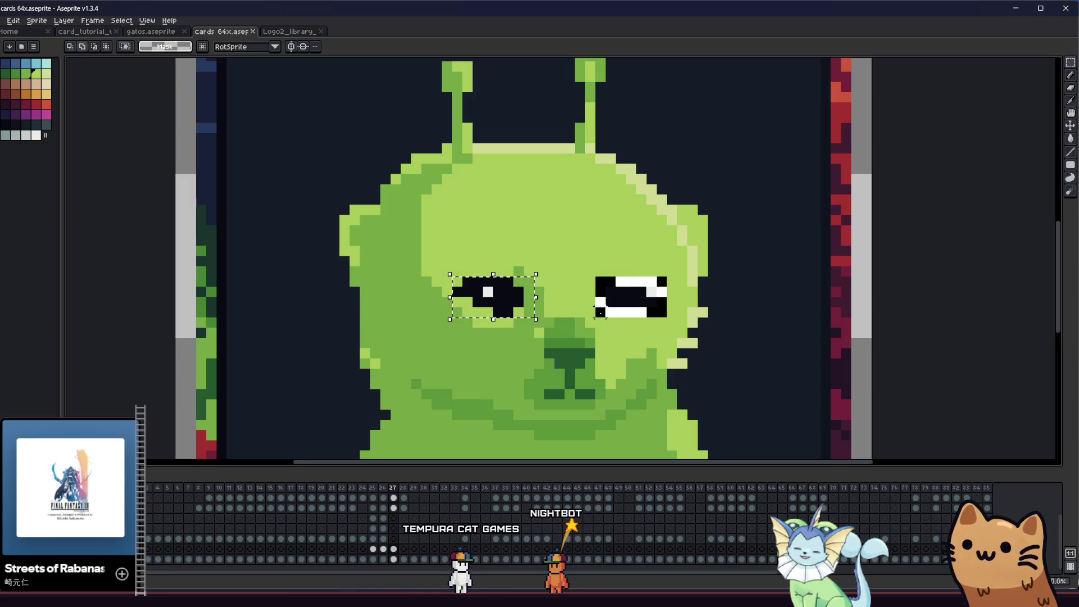
pyautogui.moveTo(596, 276); pyautogui.dragTo(669, 320)
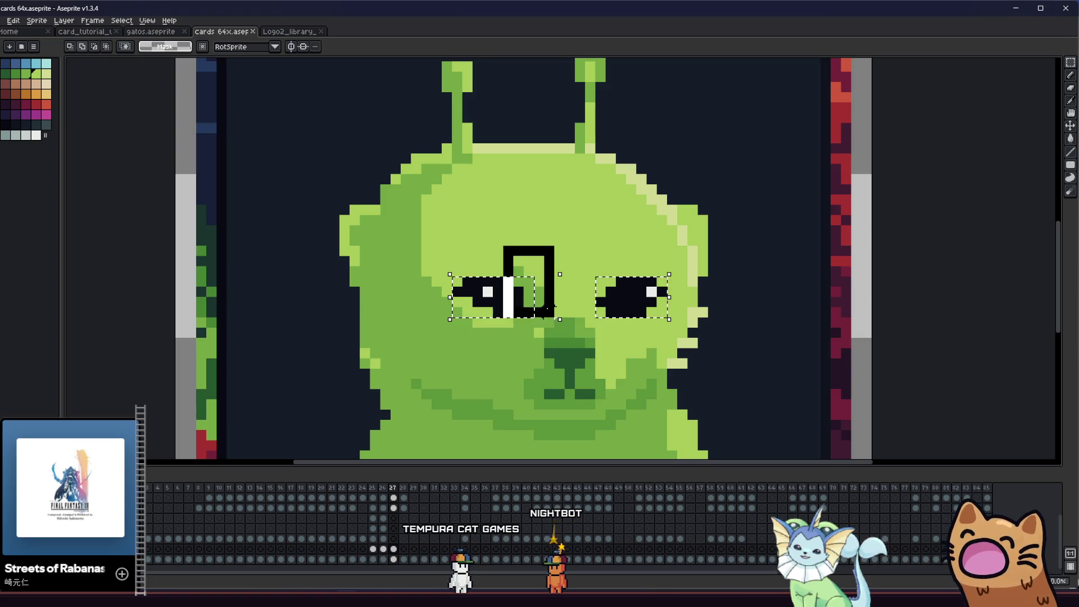
pyautogui.moveTo(483, 322); pyautogui.dragTo(483, 312)
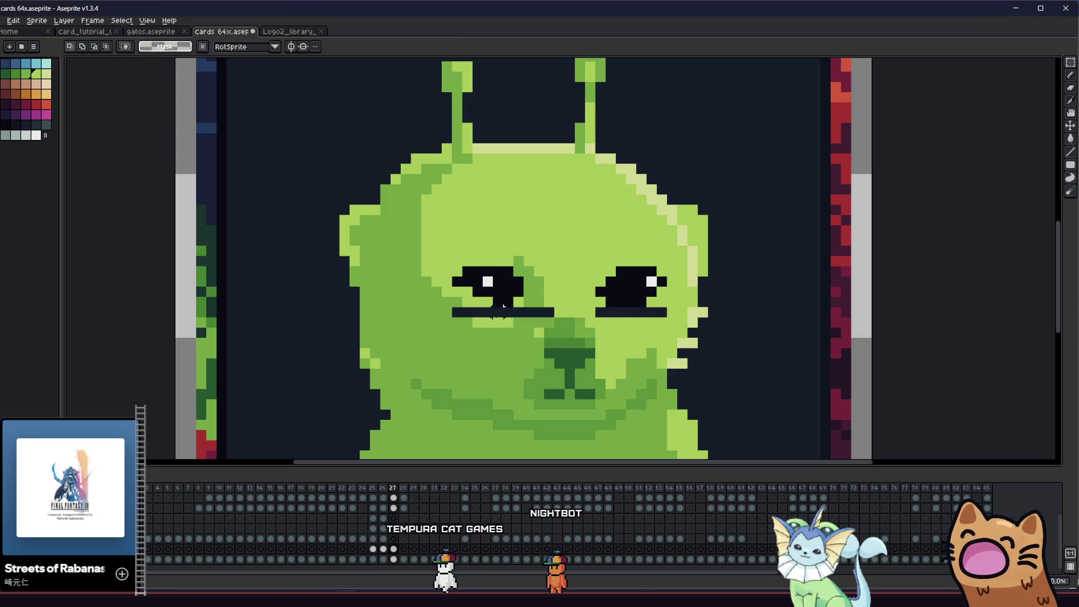
pyautogui.hotkey('ctrl', 'd')
# - Fill the leftover dark line under the eyes with green and save the card
pyautogui.click(544, 312)
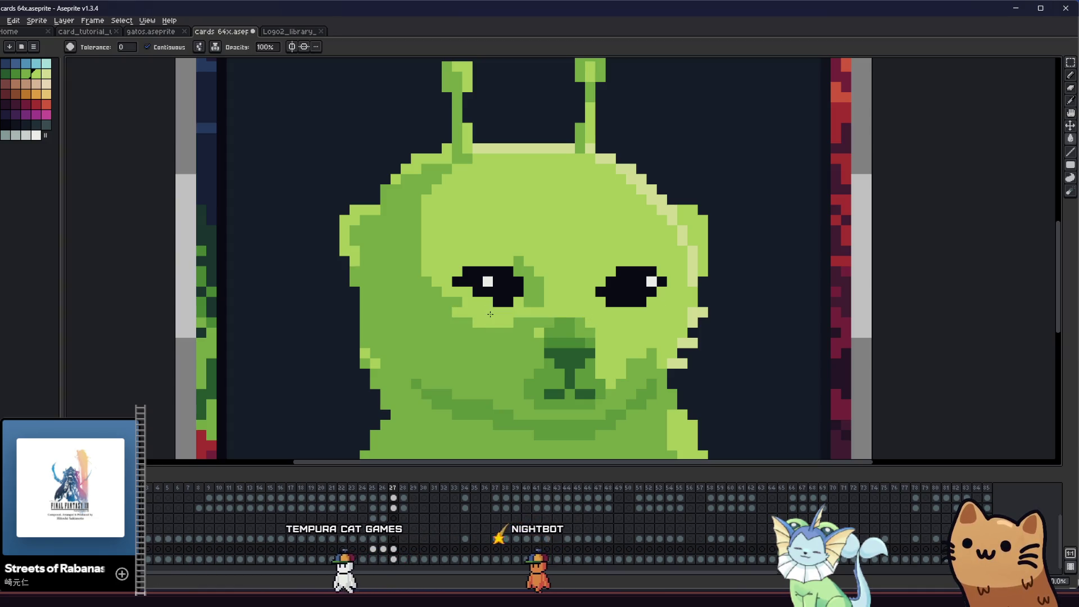
pyautogui.press('b')
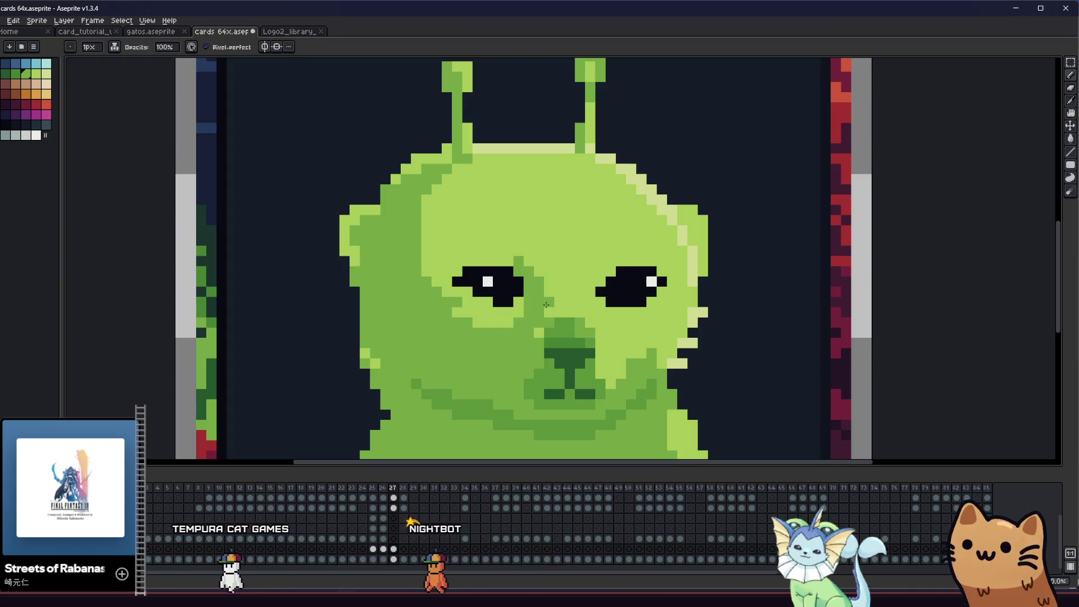
pyautogui.scroll(-2, 538, 314)
pyautogui.scroll(-2, 472, 355)
pyautogui.hotkey('ctrl', 's')
pyautogui.moveTo(496, 386)
pyautogui.mouseDown()
pyautogui.moveTo(330, 338)
pyautogui.moveTo(288, 336)
pyautogui.moveTo(308, 337)
pyautogui.mouseUp()
pyautogui.scroll(-1, 386, 356)
pyautogui.scroll(1, 287, 336)
pyautogui.scroll(2, 317, 338)
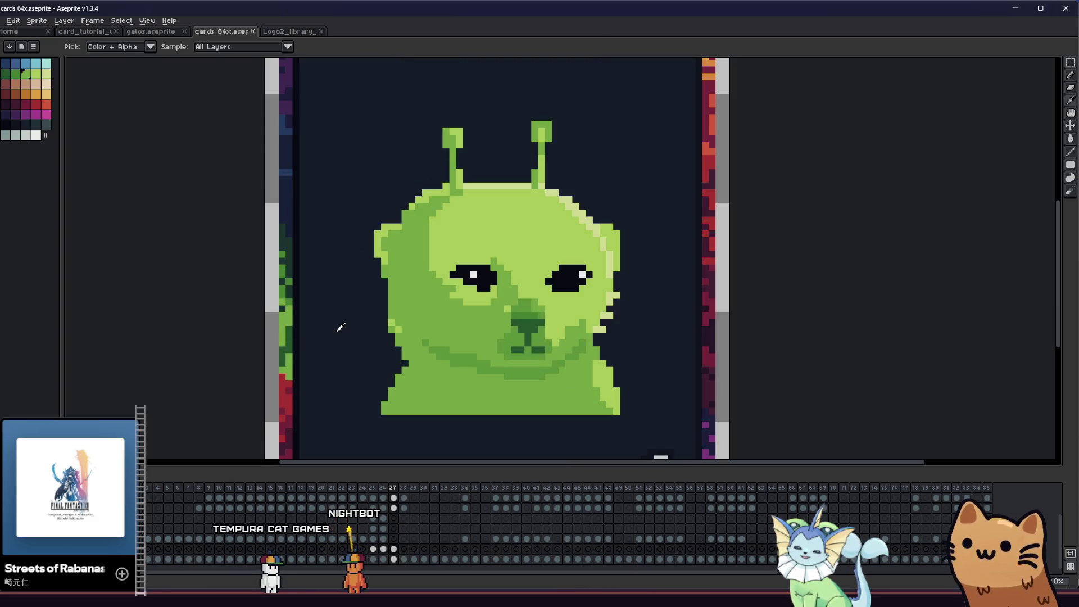
pyautogui.scroll(1, 516, 295)
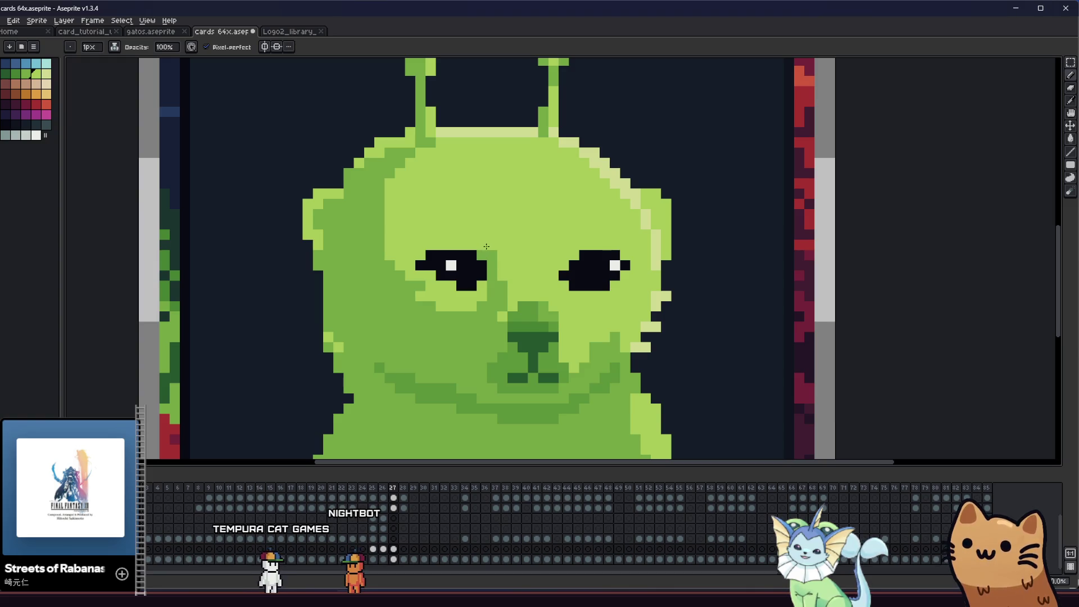
pyautogui.scroll(-1, 464, 279)
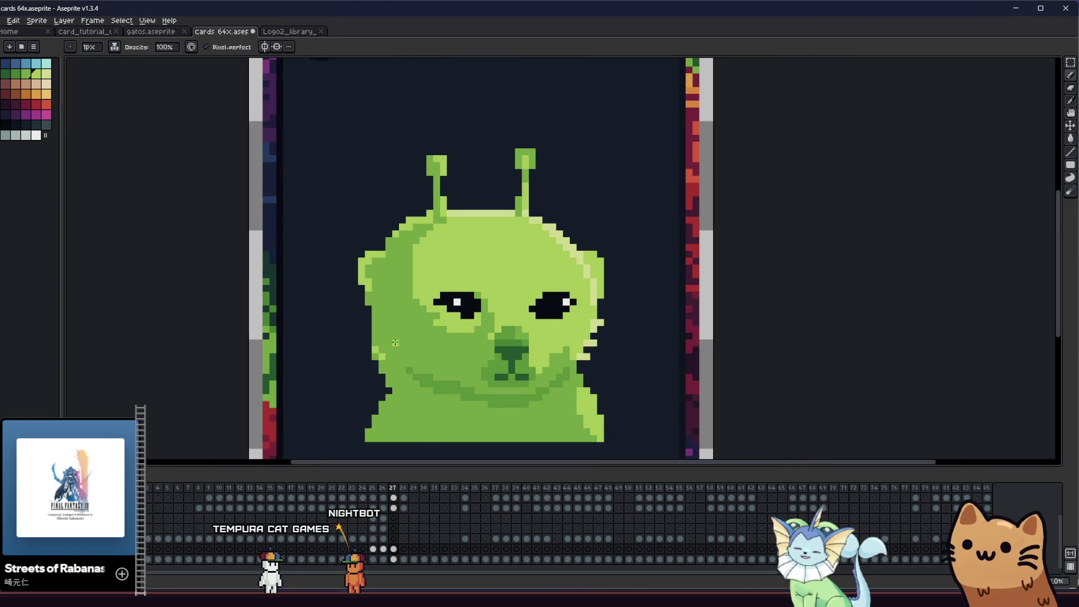
pyautogui.moveTo(379, 339); pyautogui.dragTo(281, 349)
pyautogui.moveTo(354, 348)
pyautogui.mouseDown()
pyautogui.moveTo(243, 357)
pyautogui.moveTo(269, 340)
pyautogui.moveTo(287, 357)
pyautogui.mouseUp()
pyautogui.scroll(-2, 318, 360)
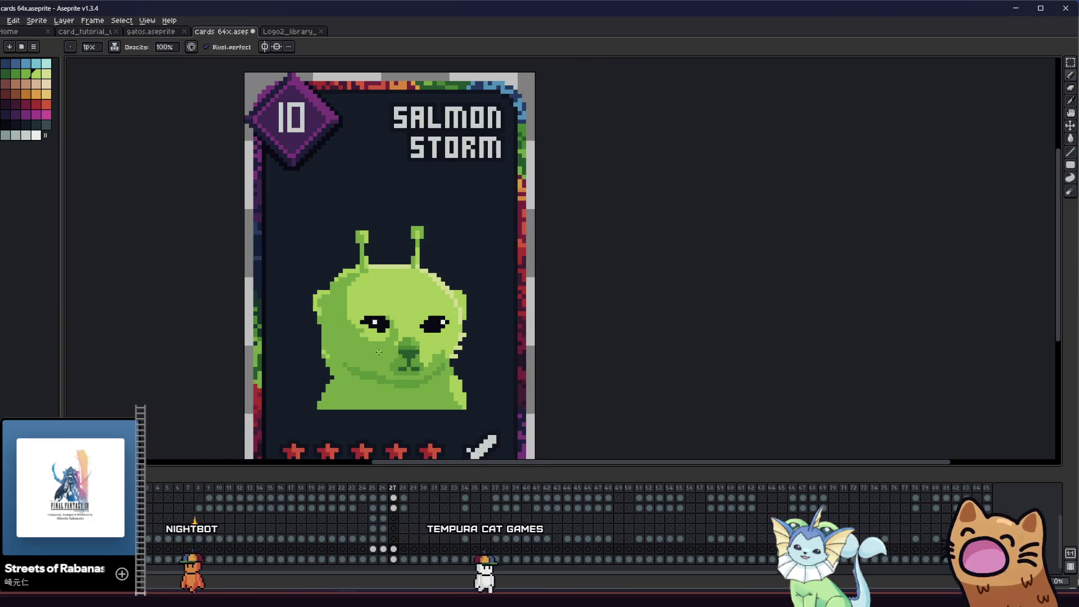
pyautogui.scroll(1, 317, 360)
pyautogui.press('g')
pyautogui.scroll(1, 368, 370)
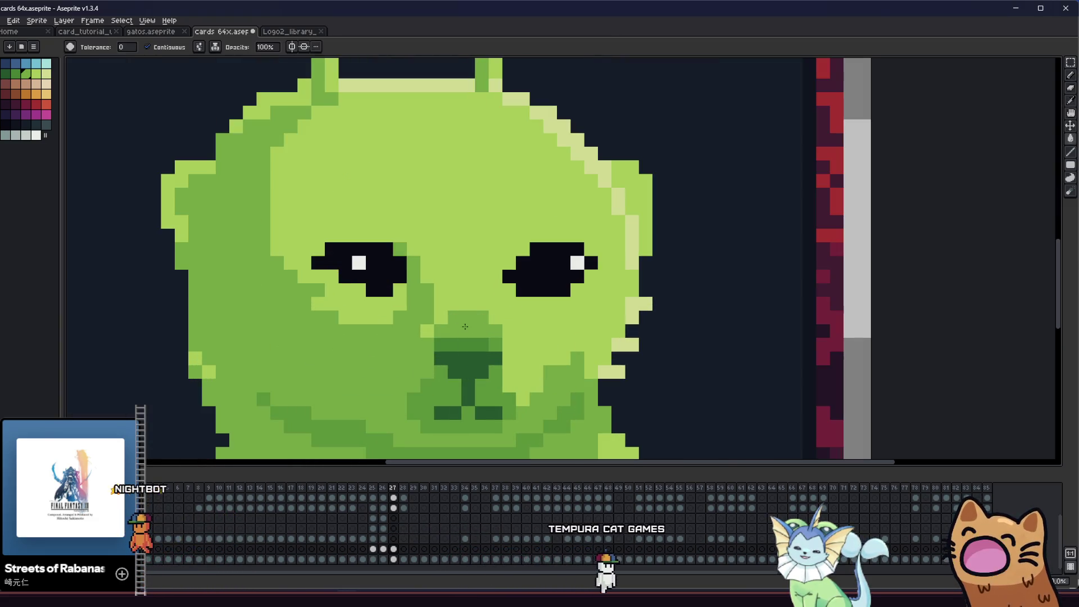
pyautogui.press('i')
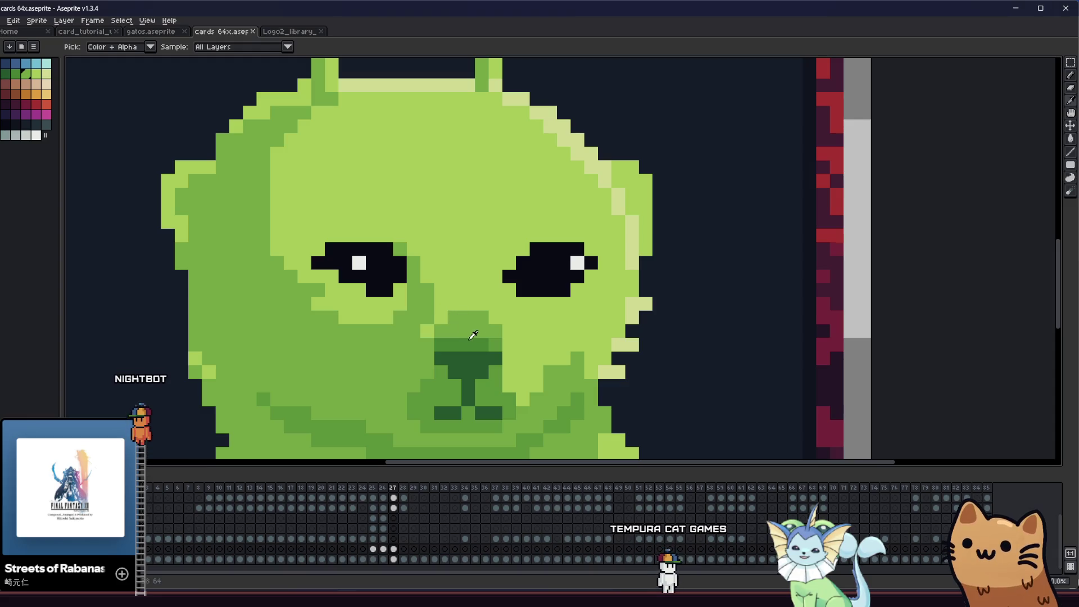
pyautogui.scroll(-2, 493, 339)
pyautogui.scroll(-2, 439, 355)
pyautogui.scroll(-1, 380, 365)
pyautogui.scroll(1, 380, 359)
pyautogui.scroll(1, 380, 359)
pyautogui.scroll(1, 321, 361)
pyautogui.scroll(1, 405, 350)
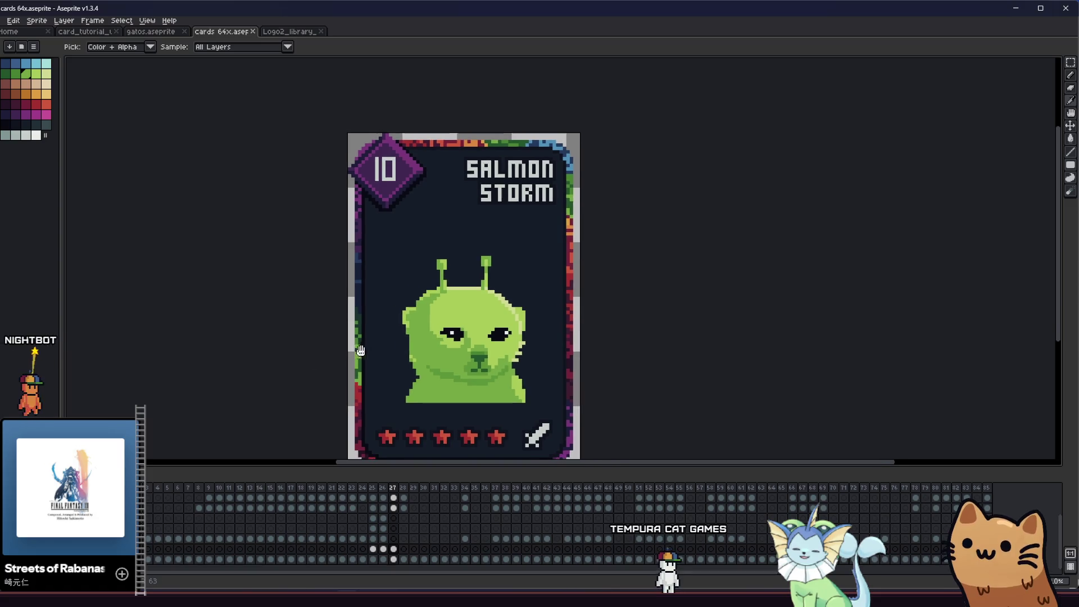
pyautogui.scroll(1, 411, 345)
pyautogui.scroll(1, 448, 357)
pyautogui.scroll(1, 459, 359)
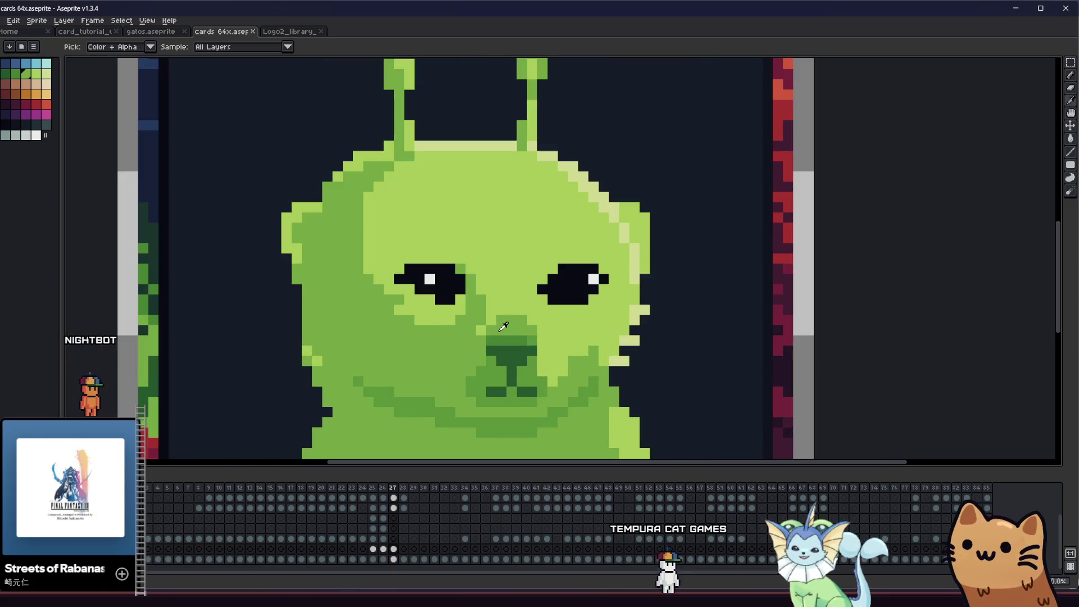
pyautogui.scroll(2, 493, 298)
pyautogui.scroll(-1, 450, 288)
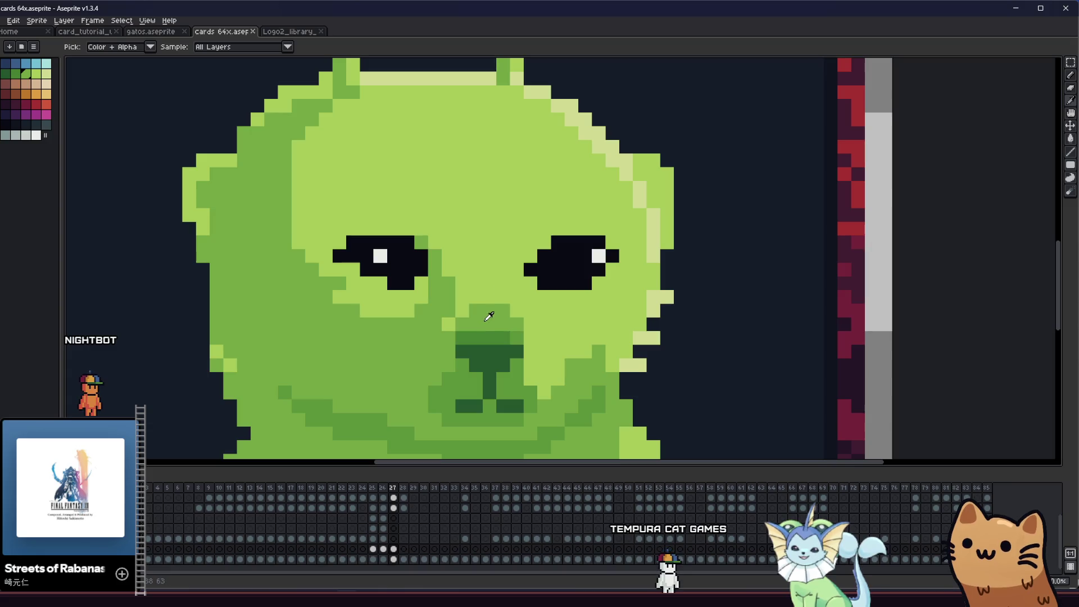
# - Sample a green and bucket-recolour the dark mouth pixels lighter green
pyautogui.press('g')
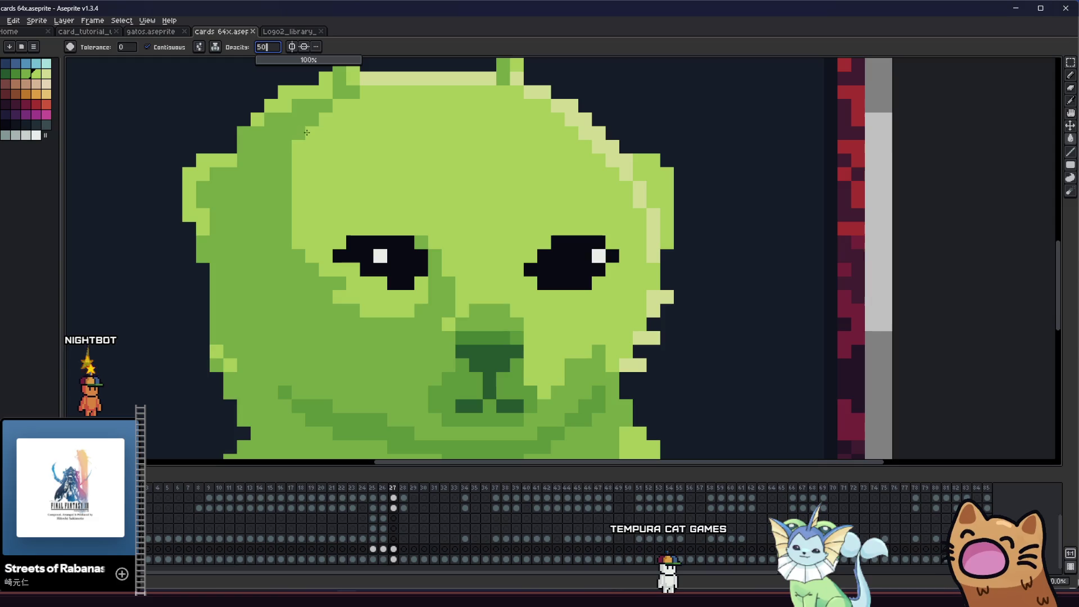
pyautogui.scroll(-1, 478, 314)
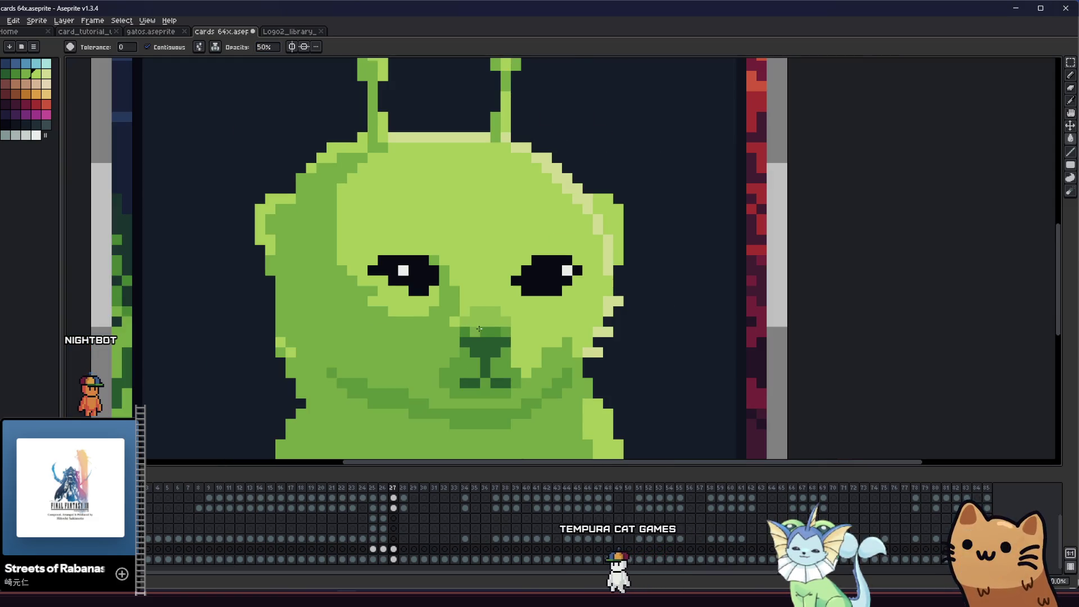
pyautogui.scroll(-2, 335, 328)
pyautogui.scroll(1, 380, 338)
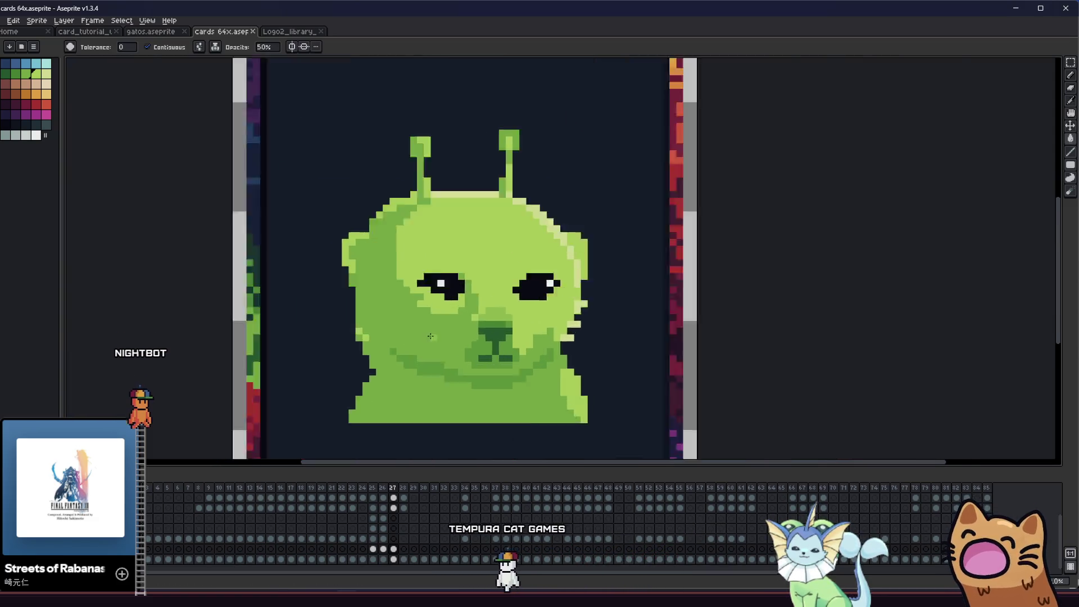
pyautogui.scroll(2, 439, 363)
pyautogui.press('i')
pyautogui.press('g')
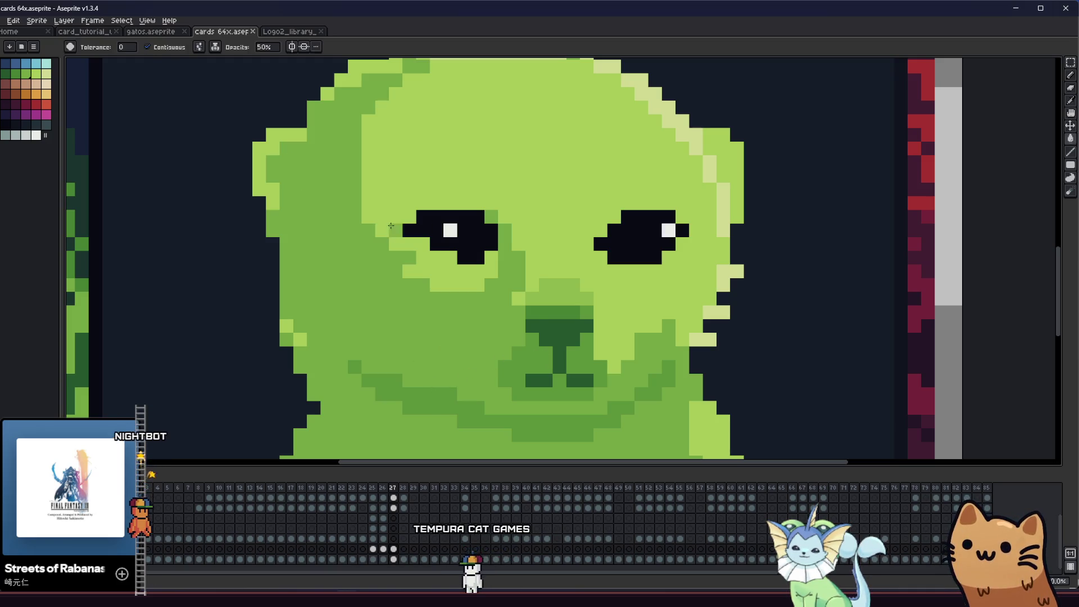
pyautogui.press('i')
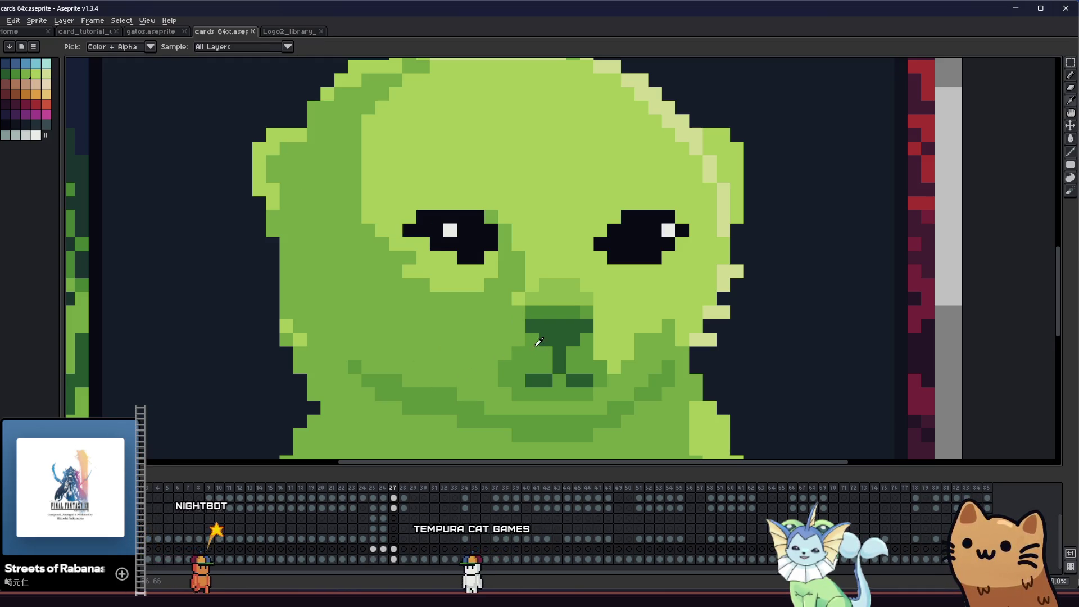
pyautogui.click(550, 323)
pyautogui.press('g')
pyautogui.press('i')
pyautogui.press('g')
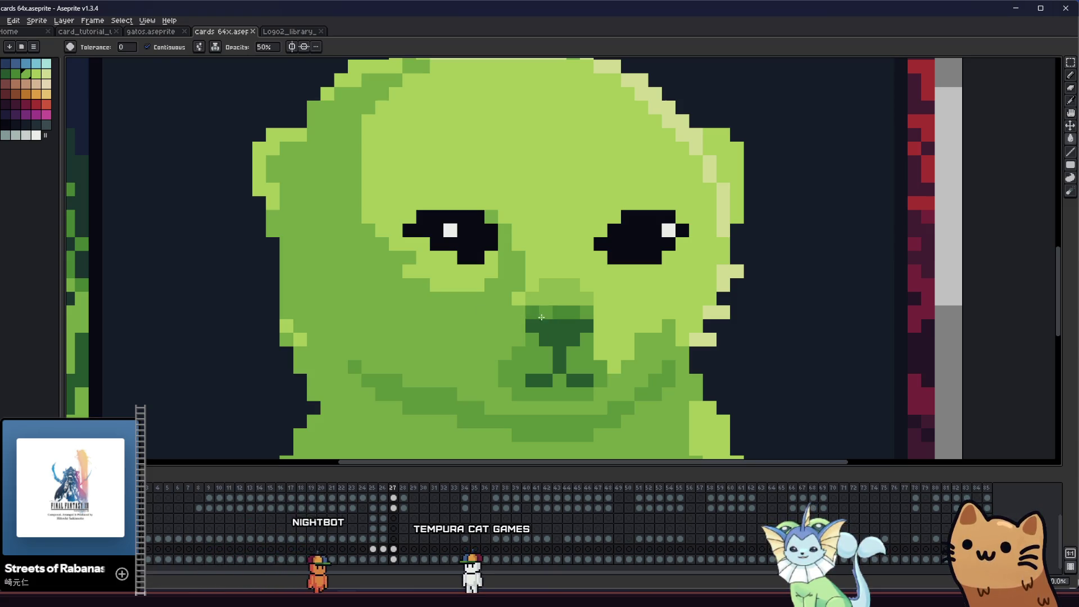
pyautogui.scroll(-1, 463, 331)
pyautogui.press('i')
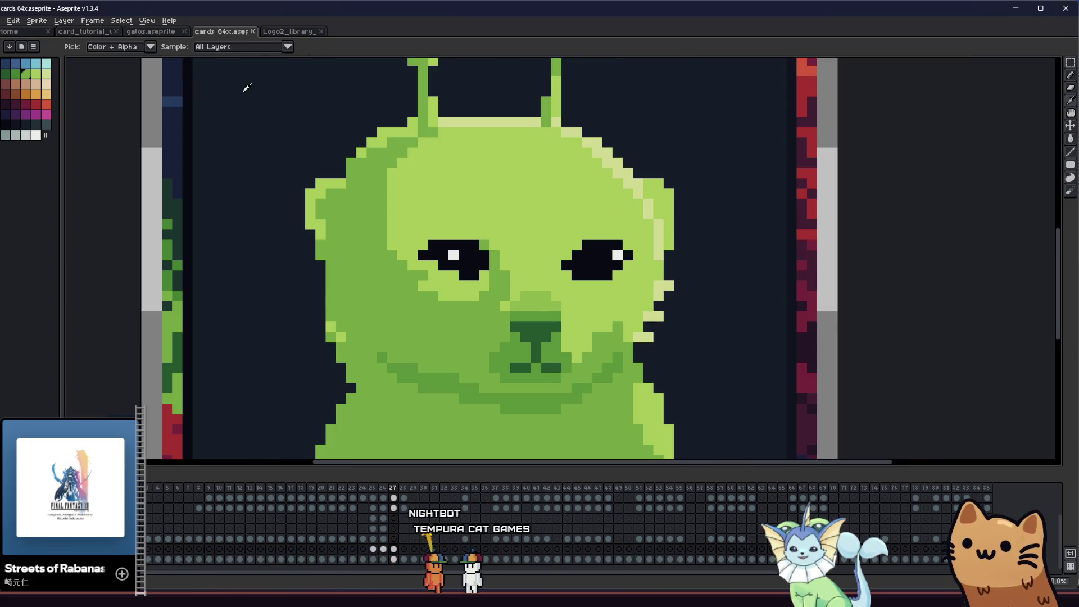
pyautogui.press('g')
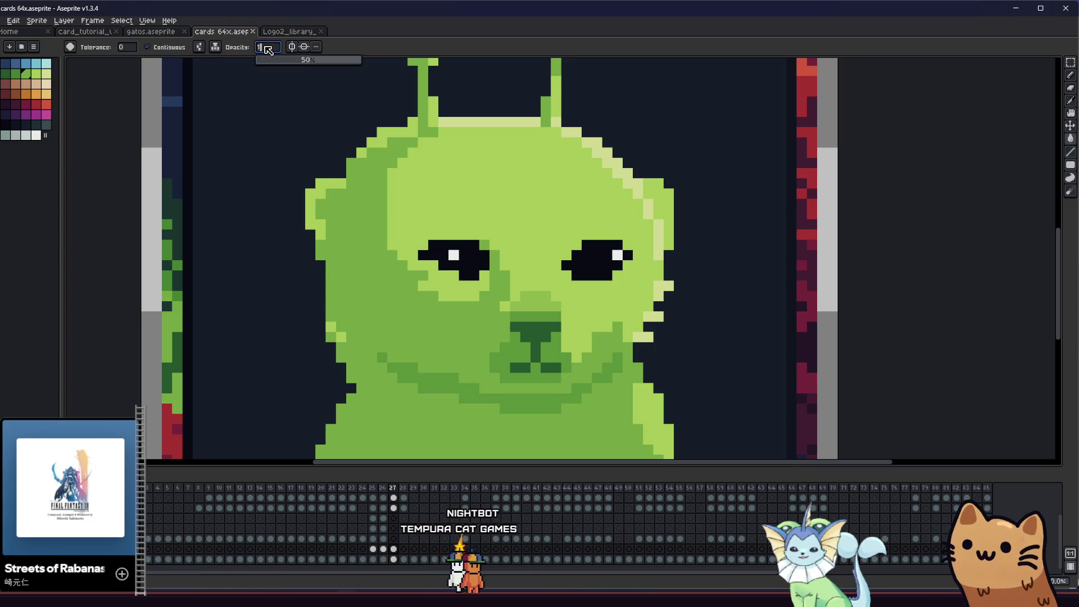
pyautogui.scroll(1, 504, 324)
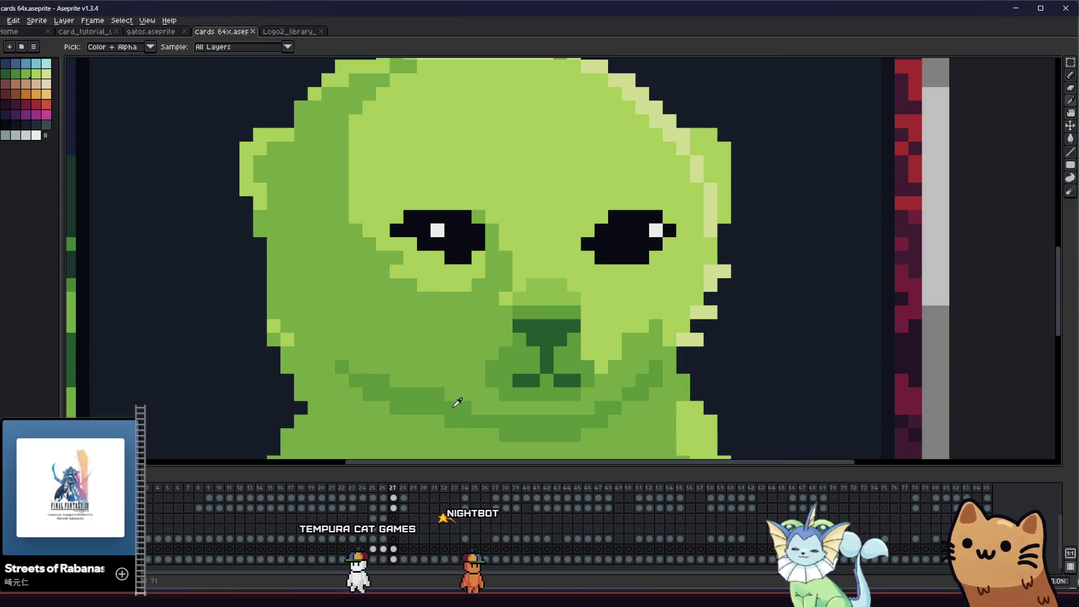
pyautogui.click(13, 73)
pyautogui.click(539, 337)
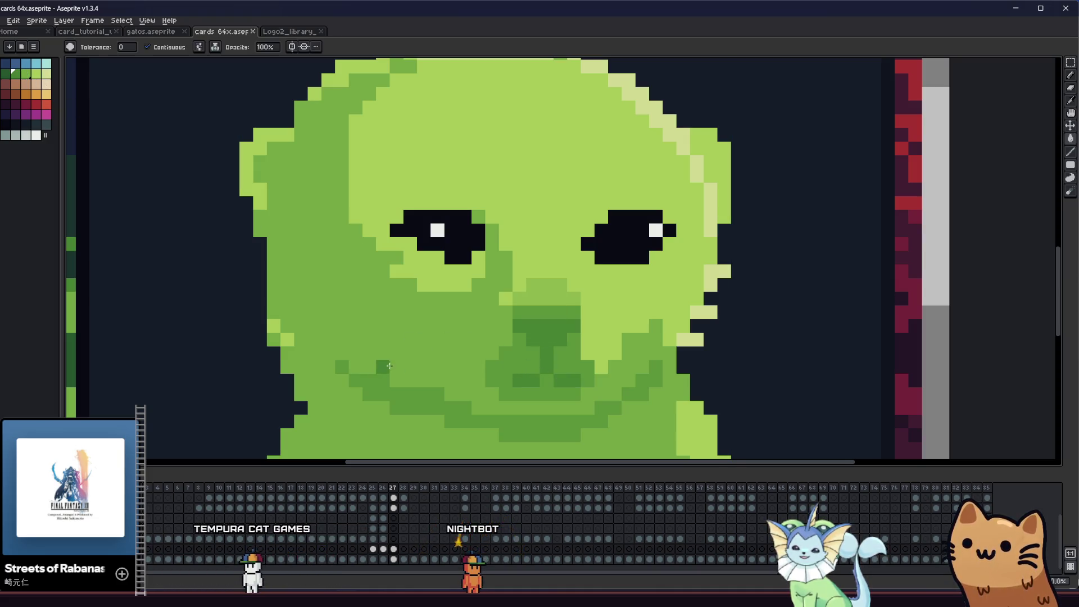
# - Magic-wand the darker chin band, then pencil its dark pixels lighter green
pyautogui.press('w')
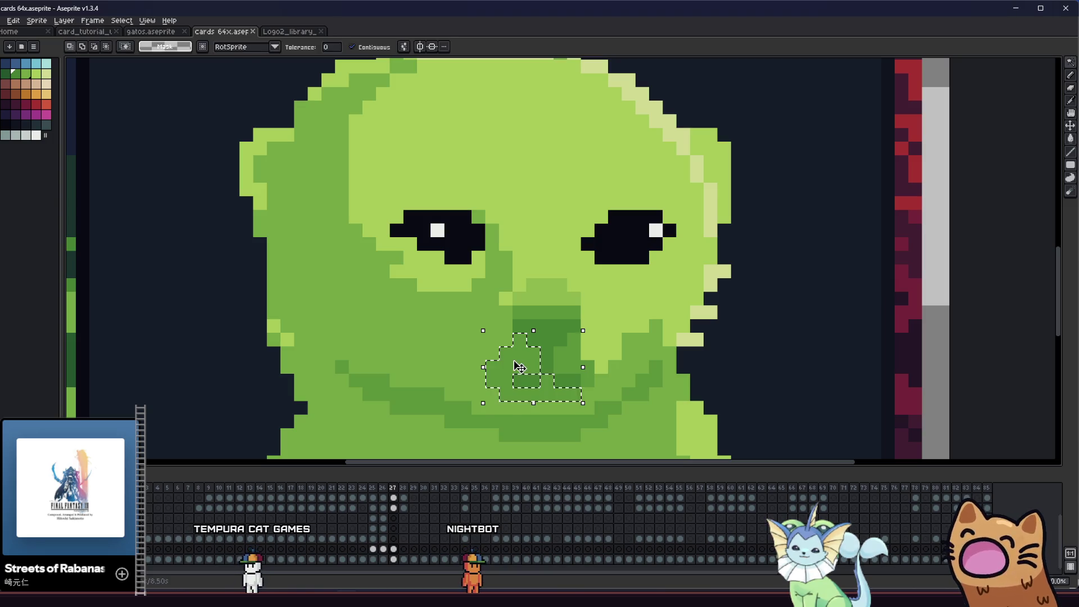
pyautogui.click(422, 395)
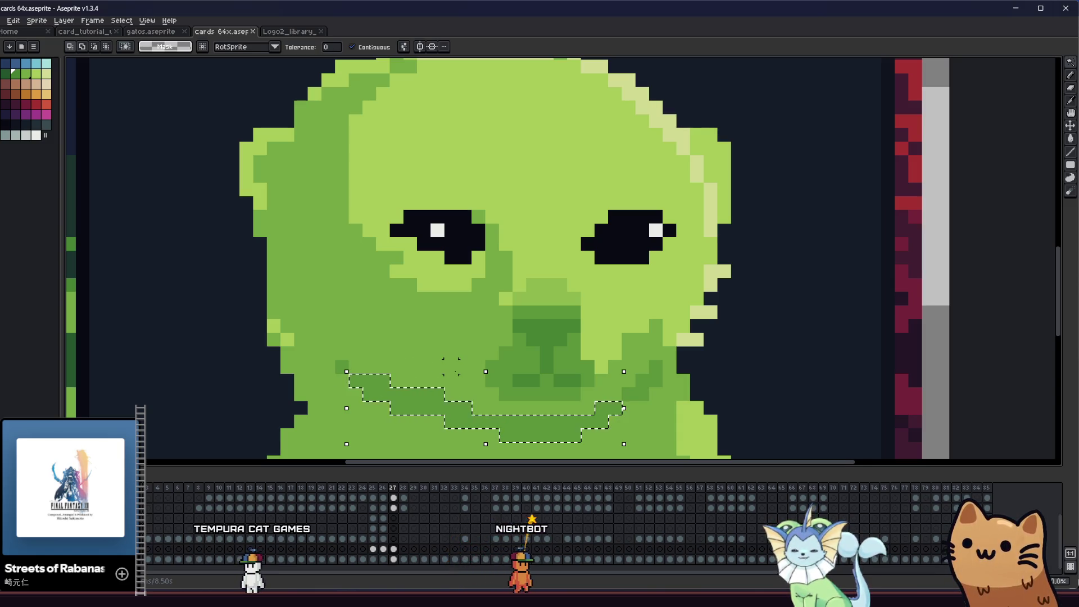
pyautogui.hotkey('ctrl', 'd')
pyautogui.press('m')
pyautogui.press('b')
pyautogui.moveTo(342, 367); pyautogui.dragTo(407, 390)
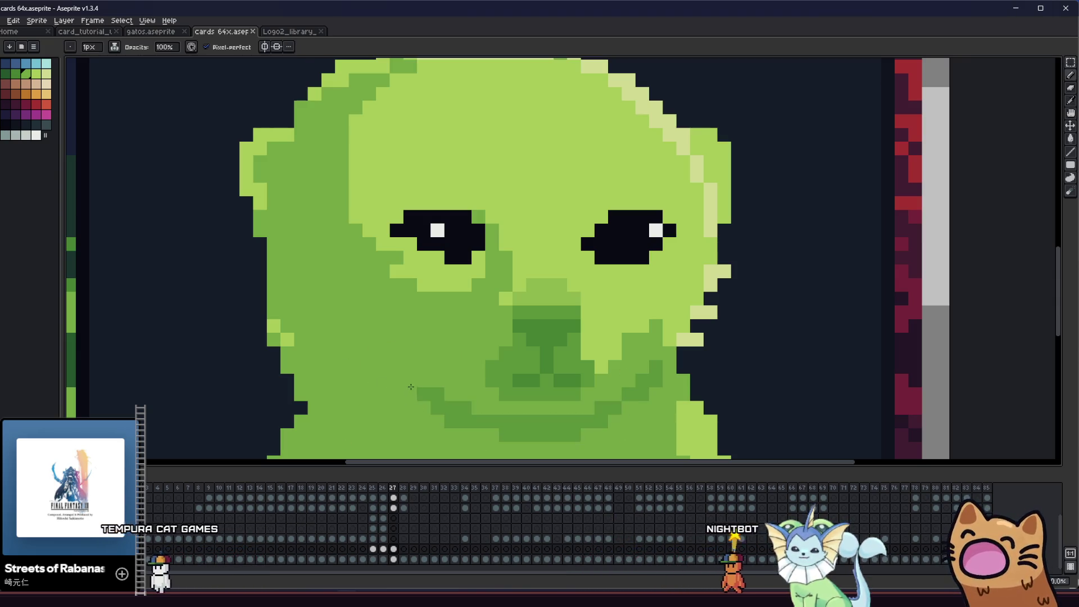
pyautogui.scroll(-3, 406, 390)
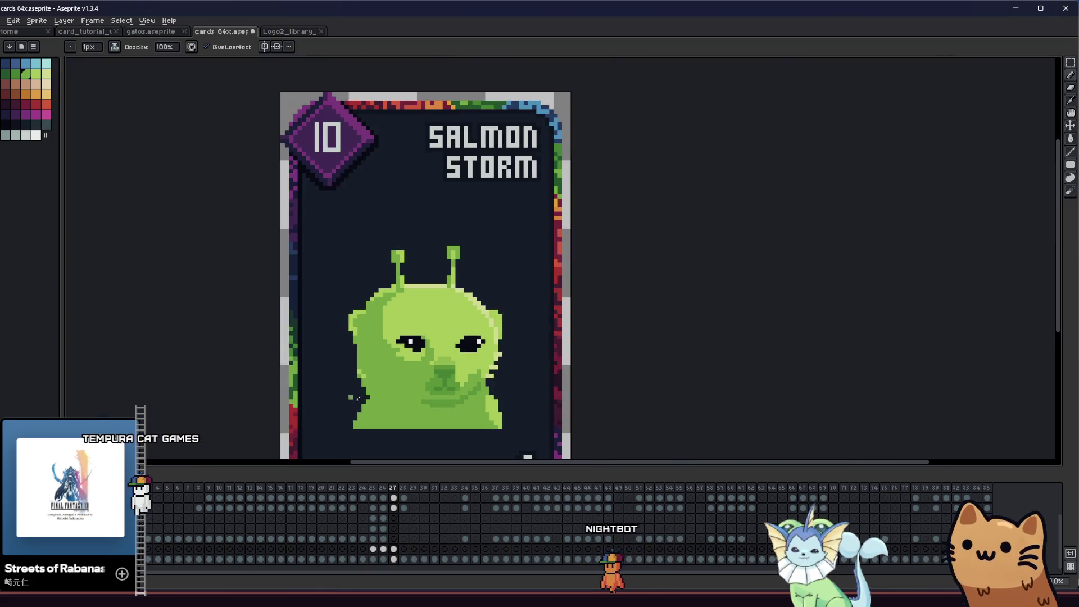